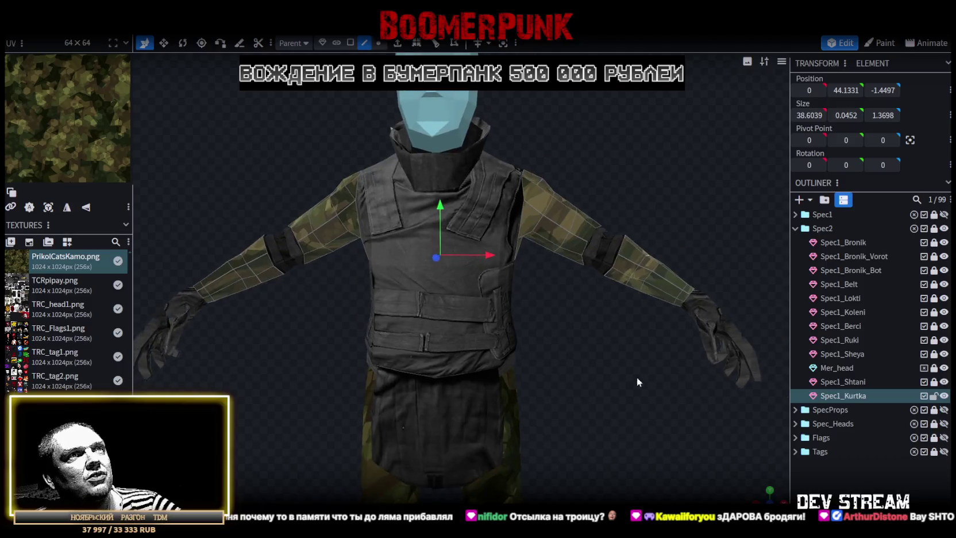
# Raise the selected jacket vertices slightly, then lift vertices on both sleeves by 0.3
pyautogui.moveTo(482, 216); pyautogui.dragTo(480, 213)
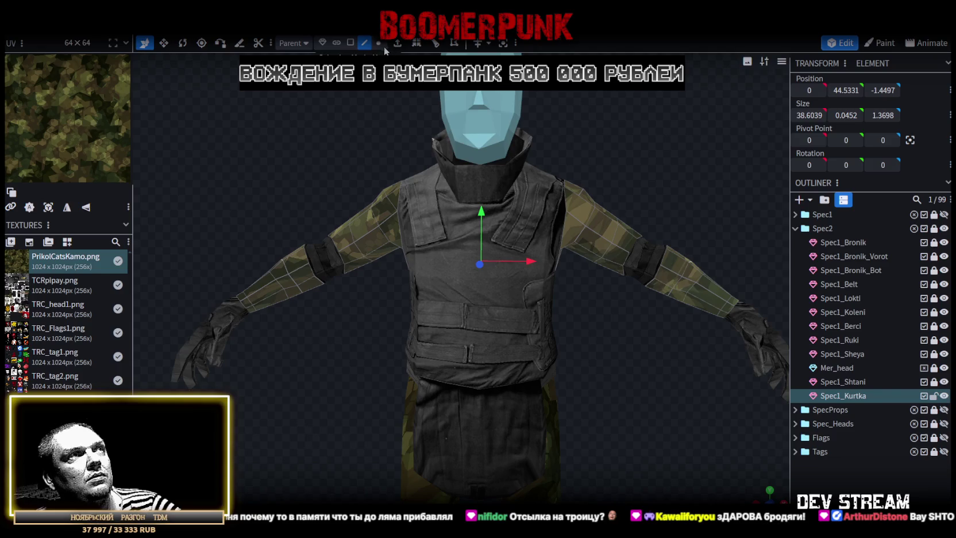
pyautogui.click(289, 273)
pyautogui.keyDown('shift'); pyautogui.click(682, 277); pyautogui.keyUp('shift')
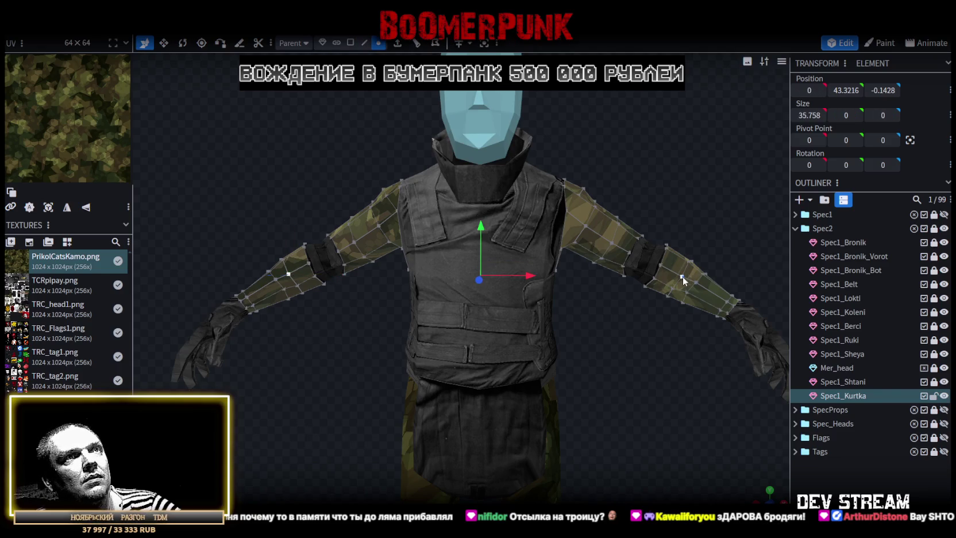
pyautogui.moveTo(477, 228); pyautogui.dragTo(477, 222)
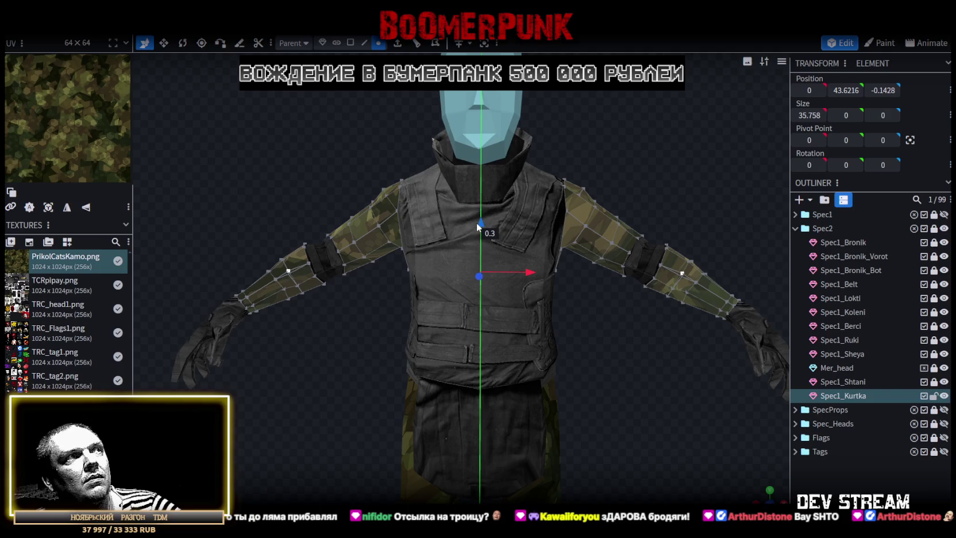
pyautogui.moveTo(640, 321)
pyautogui.mouseDown()
pyautogui.moveTo(505, 352)
pyautogui.moveTo(514, 358)
pyautogui.moveTo(512, 337)
pyautogui.moveTo(536, 385)
pyautogui.moveTo(661, 355)
pyautogui.moveTo(564, 316)
pyautogui.moveTo(427, 280)
pyautogui.moveTo(324, 270)
pyautogui.moveTo(373, 273)
pyautogui.moveTo(437, 255)
pyautogui.mouseUp()
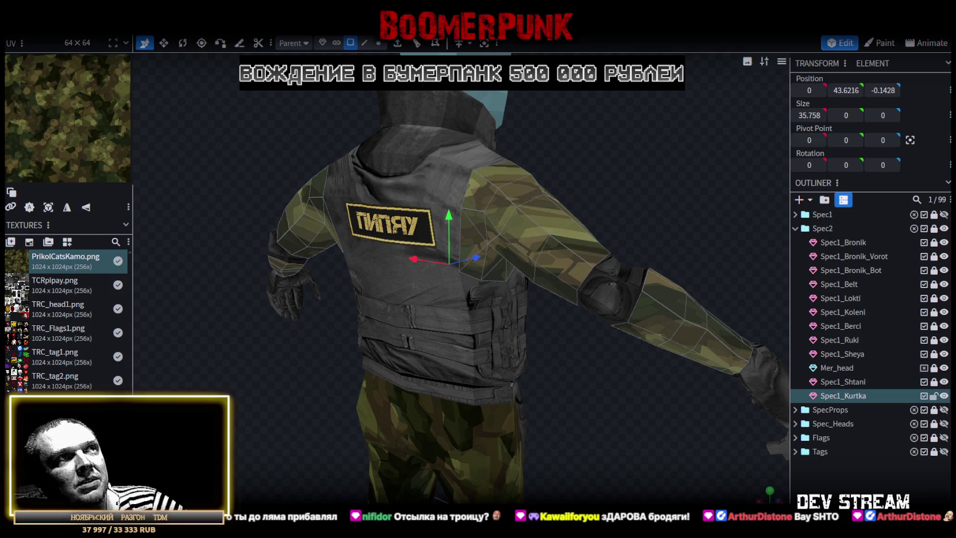
pyautogui.moveTo(496, 414)
pyautogui.mouseDown()
pyautogui.moveTo(600, 382)
pyautogui.moveTo(565, 407)
pyautogui.moveTo(383, 424)
pyautogui.moveTo(373, 380)
pyautogui.moveTo(556, 378)
pyautogui.moveTo(688, 395)
pyautogui.moveTo(441, 427)
pyautogui.moveTo(652, 378)
pyautogui.moveTo(618, 399)
pyautogui.moveTo(548, 374)
pyautogui.moveTo(600, 328)
pyautogui.moveTo(630, 340)
pyautogui.moveTo(483, 356)
pyautogui.mouseUp()
pyautogui.scroll(2, 402, 423)
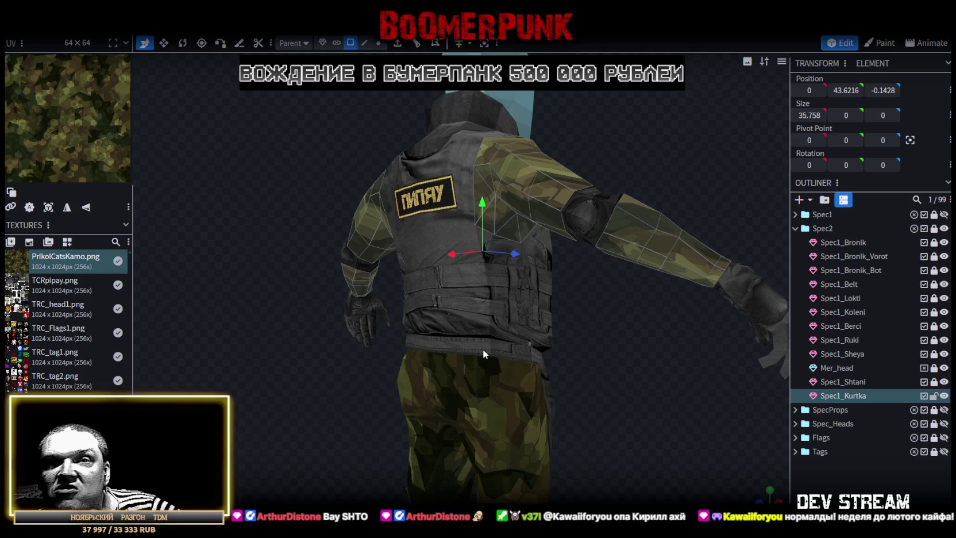
pyautogui.moveTo(667, 359)
pyautogui.mouseDown()
pyautogui.moveTo(471, 357)
pyautogui.moveTo(583, 362)
pyautogui.moveTo(563, 345)
pyautogui.moveTo(569, 318)
pyautogui.moveTo(552, 349)
pyautogui.moveTo(575, 315)
pyautogui.moveTo(551, 325)
pyautogui.moveTo(545, 348)
pyautogui.moveTo(528, 341)
pyautogui.moveTo(519, 390)
pyautogui.moveTo(580, 397)
pyautogui.moveTo(571, 405)
pyautogui.moveTo(551, 396)
pyautogui.mouseUp()
pyautogui.scroll(-3, 583, 367)
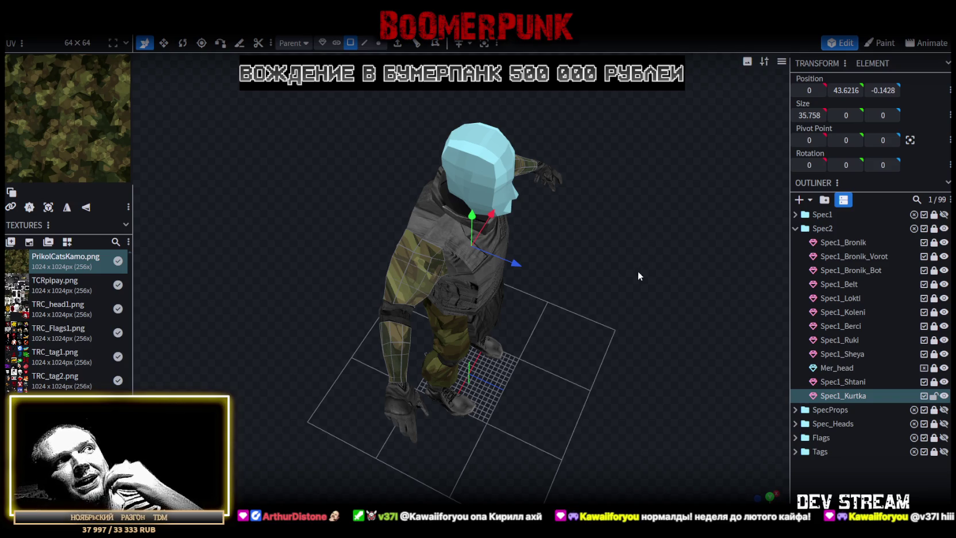
pyautogui.moveTo(642, 281)
pyautogui.mouseDown()
pyautogui.moveTo(433, 270)
pyautogui.moveTo(462, 281)
pyautogui.moveTo(599, 243)
pyautogui.mouseUp()
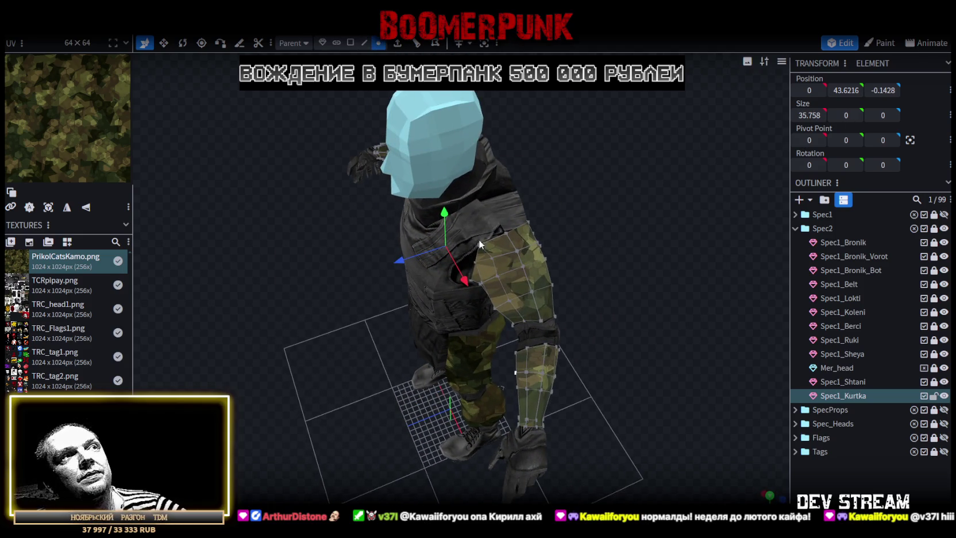
# Select the jacket's shoulder vertices on both sides, checking them from front and side views
pyautogui.click(493, 258)
pyautogui.moveTo(493, 257)
pyautogui.mouseDown()
pyautogui.moveTo(426, 270)
pyautogui.moveTo(419, 201)
pyautogui.mouseUp()
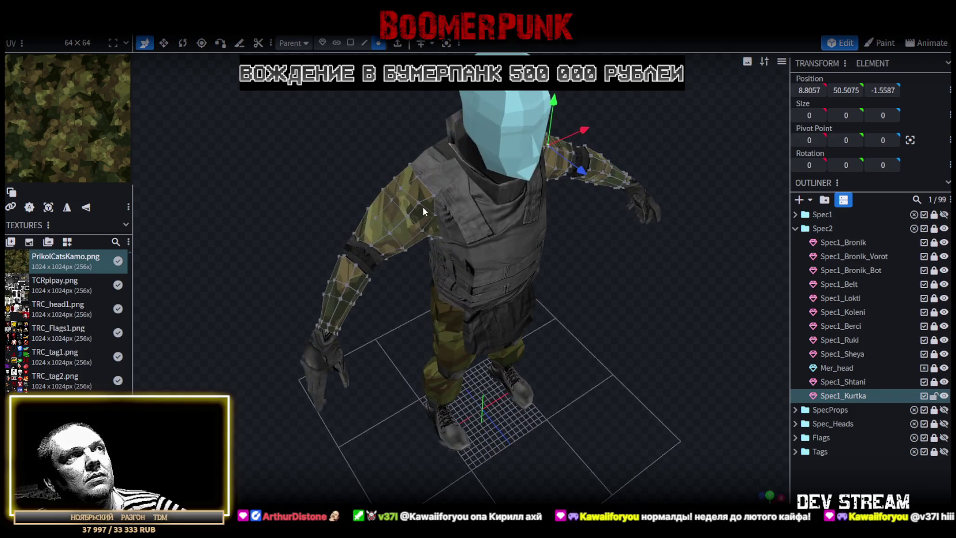
pyautogui.keyDown('shift'); pyautogui.click(419, 202); pyautogui.keyUp('shift')
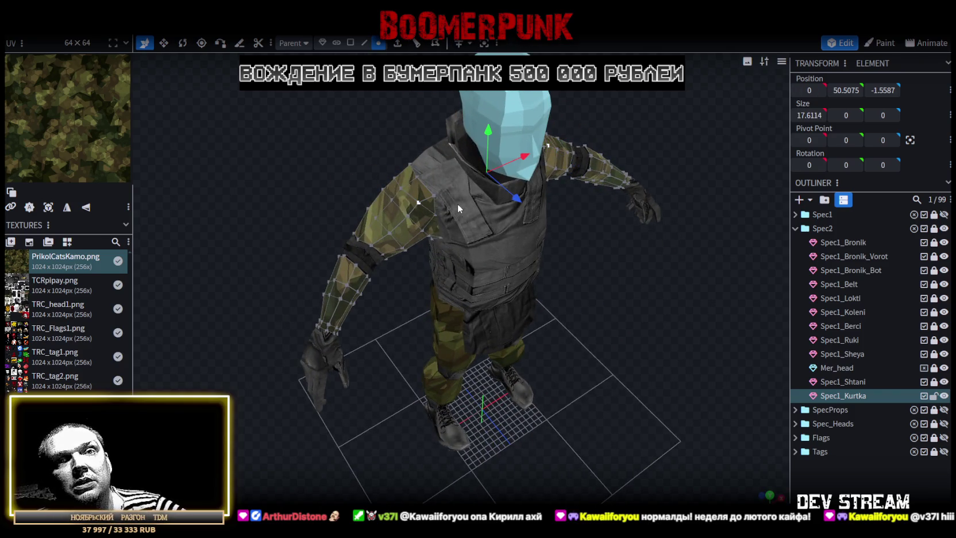
pyautogui.moveTo(592, 277); pyautogui.dragTo(476, 271)
pyautogui.scroll(-3, 578, 204)
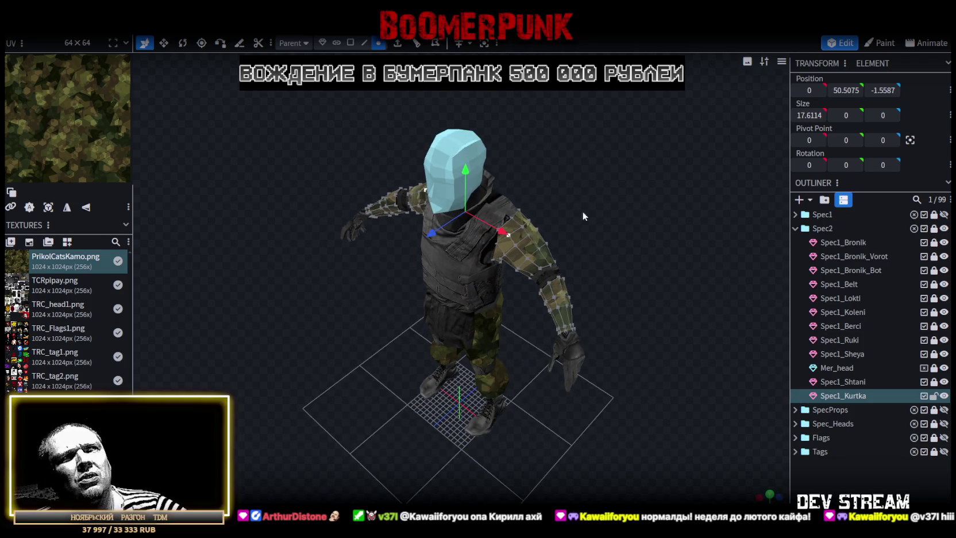
pyautogui.moveTo(535, 426)
pyautogui.mouseDown()
pyautogui.moveTo(611, 361)
pyautogui.moveTo(660, 348)
pyautogui.moveTo(569, 341)
pyautogui.moveTo(609, 353)
pyautogui.moveTo(501, 326)
pyautogui.moveTo(423, 206)
pyautogui.moveTo(562, 243)
pyautogui.moveTo(508, 241)
pyautogui.moveTo(581, 271)
pyautogui.mouseUp()
pyautogui.scroll(3, 611, 363)
pyautogui.scroll(-3, 604, 366)
pyautogui.scroll(3, 501, 326)
pyautogui.scroll(-3, 601, 229)
pyautogui.scroll(3, 527, 223)
pyautogui.scroll(-3, 489, 242)
pyautogui.moveTo(623, 308); pyautogui.dragTo(652, 315)
pyautogui.scroll(2, 656, 314)
# Hide the Mer_head model and check the collar and shoulders from several angles
pyautogui.click(944, 368)
pyautogui.moveTo(512, 362); pyautogui.dragTo(615, 337)
pyautogui.scroll(1, 615, 332)
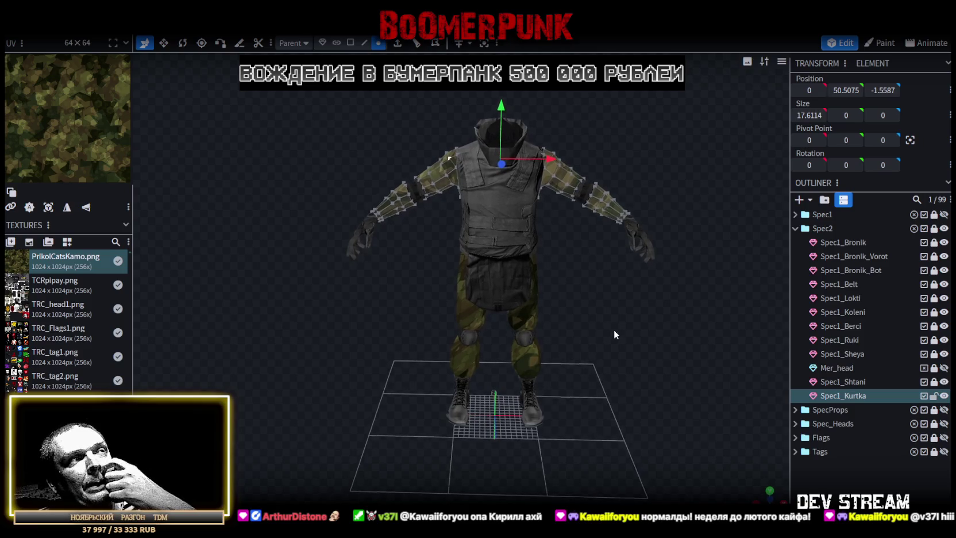
pyautogui.moveTo(612, 325); pyautogui.dragTo(497, 320)
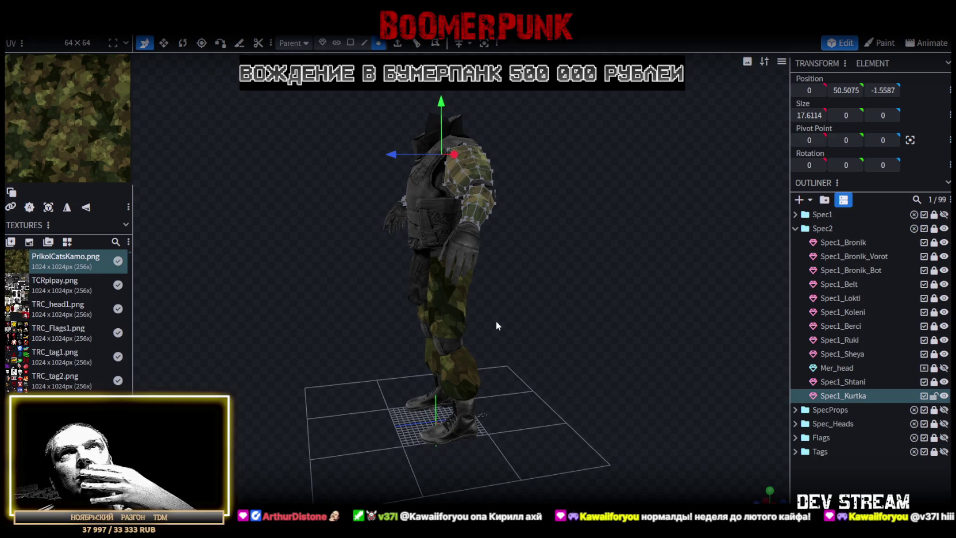
pyautogui.scroll(2, 497, 321)
pyautogui.scroll(2, 588, 348)
pyautogui.moveTo(589, 348); pyautogui.dragTo(492, 151)
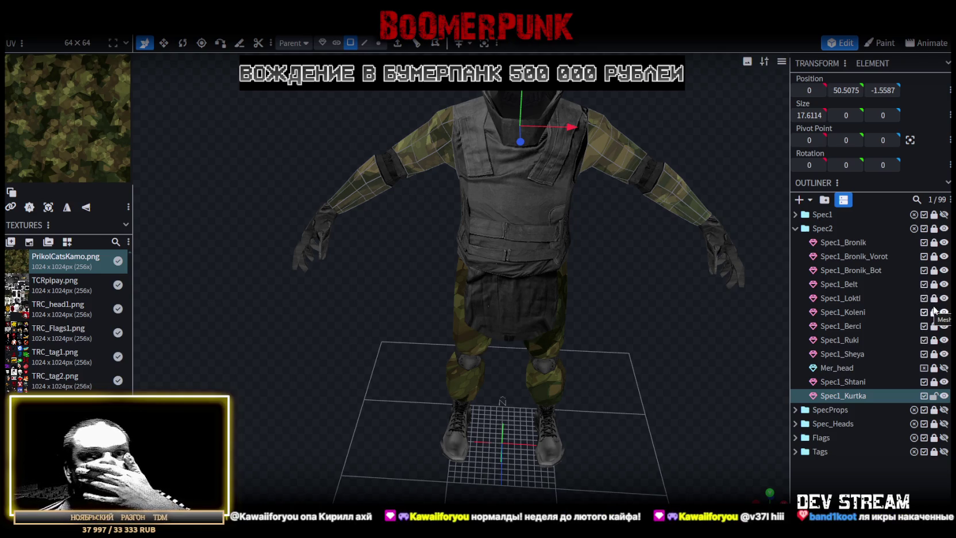
pyautogui.scroll(3, 575, 407)
pyautogui.moveTo(641, 371)
pyautogui.mouseDown()
pyautogui.moveTo(486, 330)
pyautogui.moveTo(513, 321)
pyautogui.moveTo(450, 362)
pyautogui.moveTo(627, 349)
pyautogui.moveTo(700, 367)
pyautogui.moveTo(619, 293)
pyautogui.mouseUp()
pyautogui.scroll(2, 572, 330)
pyautogui.moveTo(571, 330)
pyautogui.mouseDown()
pyautogui.moveTo(373, 340)
pyautogui.moveTo(468, 331)
pyautogui.moveTo(637, 336)
pyautogui.mouseUp()
pyautogui.scroll(2, 597, 383)
pyautogui.moveTo(558, 429)
pyautogui.mouseDown()
pyautogui.moveTo(575, 375)
pyautogui.moveTo(487, 384)
pyautogui.moveTo(434, 249)
pyautogui.mouseUp()
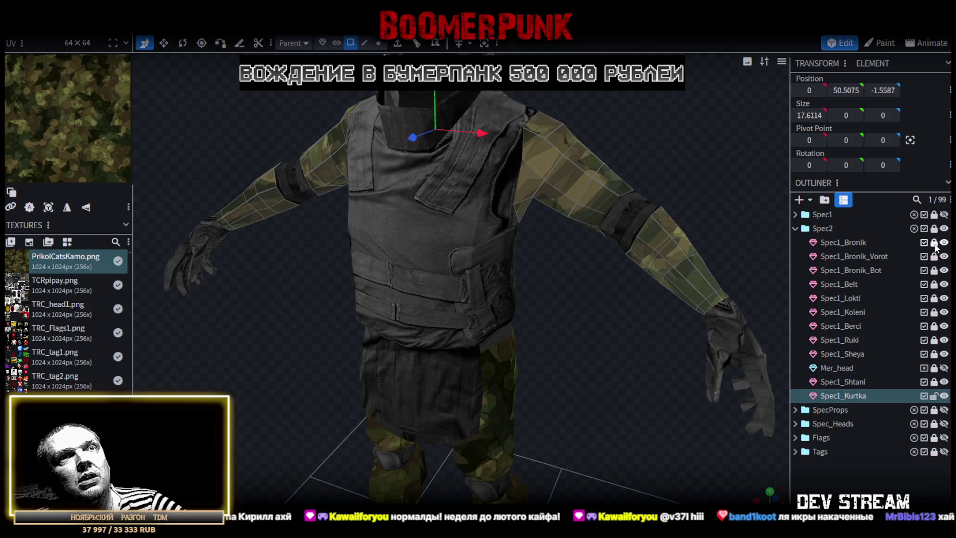
pyautogui.click(849, 243)
# Push the vest's chest band faces and two stacked chest faces outward by 0.5
pyautogui.click(441, 261)
pyautogui.click(423, 228)
pyautogui.click(471, 229)
pyautogui.keyDown('shift'); pyautogui.click(415, 215); pyautogui.keyUp('shift')
pyautogui.keyDown('shift'); pyautogui.click(390, 214); pyautogui.keyUp('shift')
pyautogui.keyDown('shift'); pyautogui.click(360, 212); pyautogui.keyUp('shift')
pyautogui.moveTo(470, 221)
pyautogui.mouseDown()
pyautogui.moveTo(477, 331)
pyautogui.moveTo(489, 324)
pyautogui.mouseUp()
pyautogui.moveTo(323, 202); pyautogui.dragTo(313, 203)
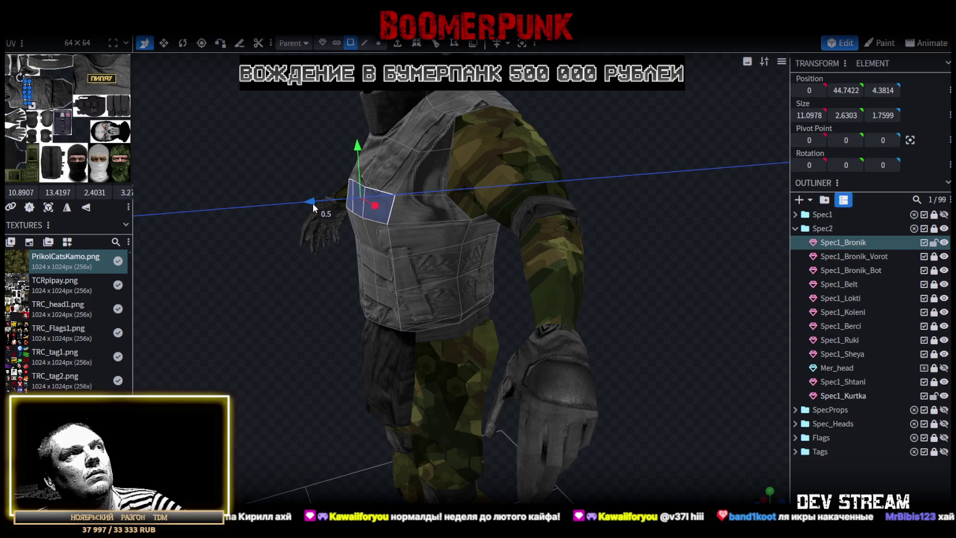
pyautogui.keyDown('shift'); pyautogui.click(389, 238); pyautogui.keyUp('shift')
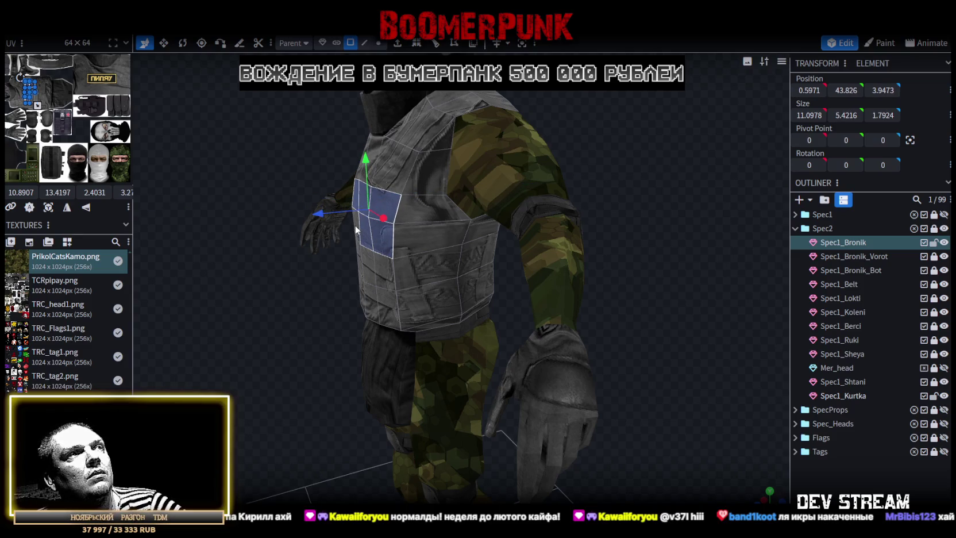
pyautogui.moveTo(295, 325); pyautogui.dragTo(374, 253)
pyautogui.moveTo(530, 331); pyautogui.dragTo(422, 285)
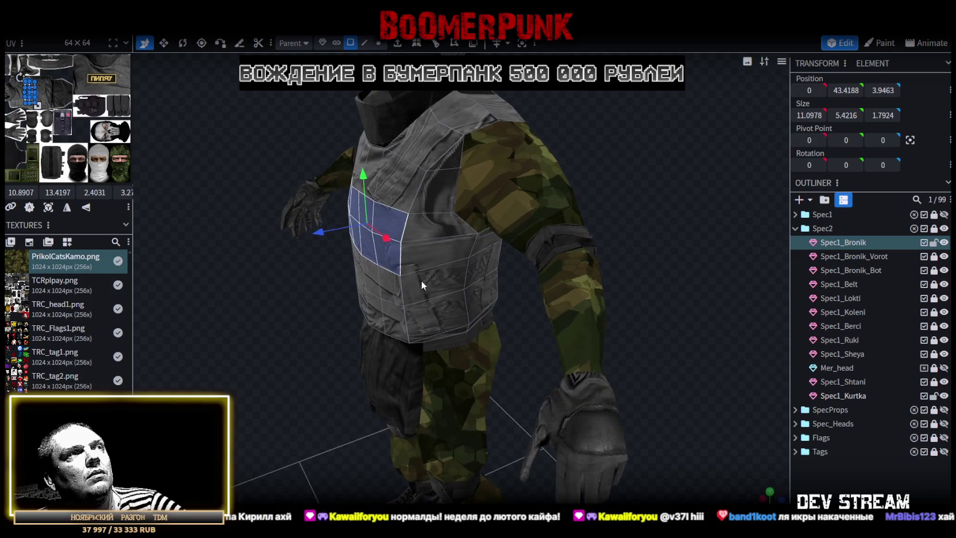
pyautogui.moveTo(325, 232); pyautogui.dragTo(313, 238)
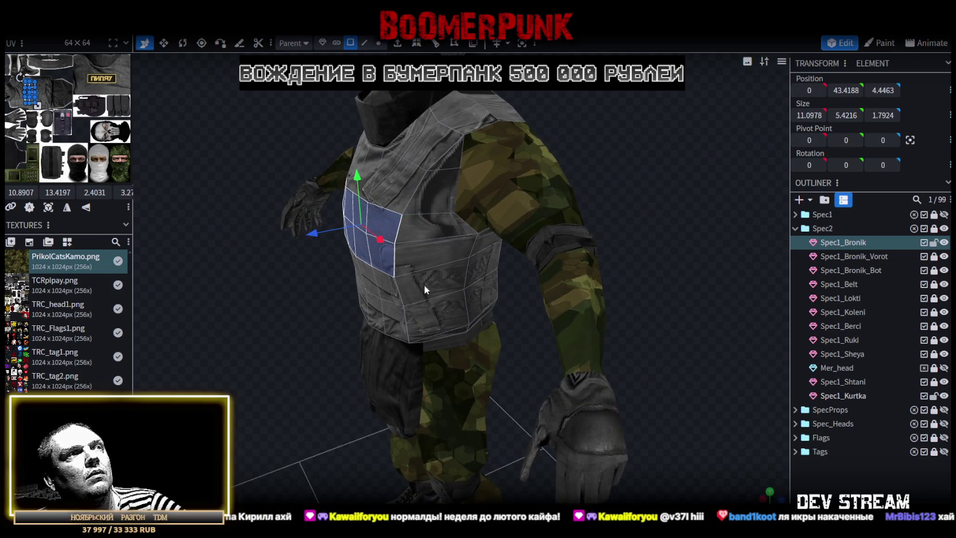
# Pull the lower front vest faces inward by 0.5
pyautogui.moveTo(425, 285); pyautogui.dragTo(678, 298)
pyautogui.moveTo(427, 247); pyautogui.dragTo(351, 278)
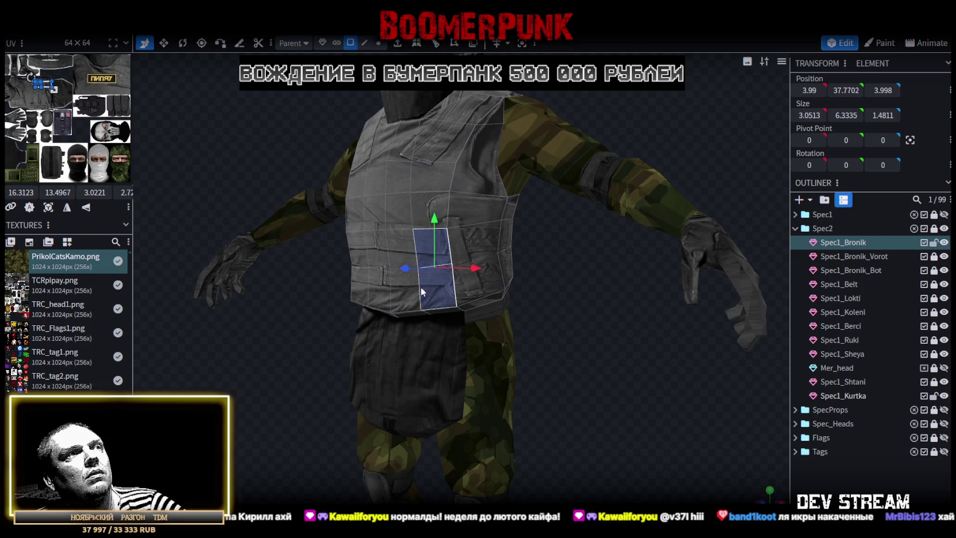
pyautogui.keyDown('shift'); pyautogui.click(351, 278); pyautogui.keyUp('shift')
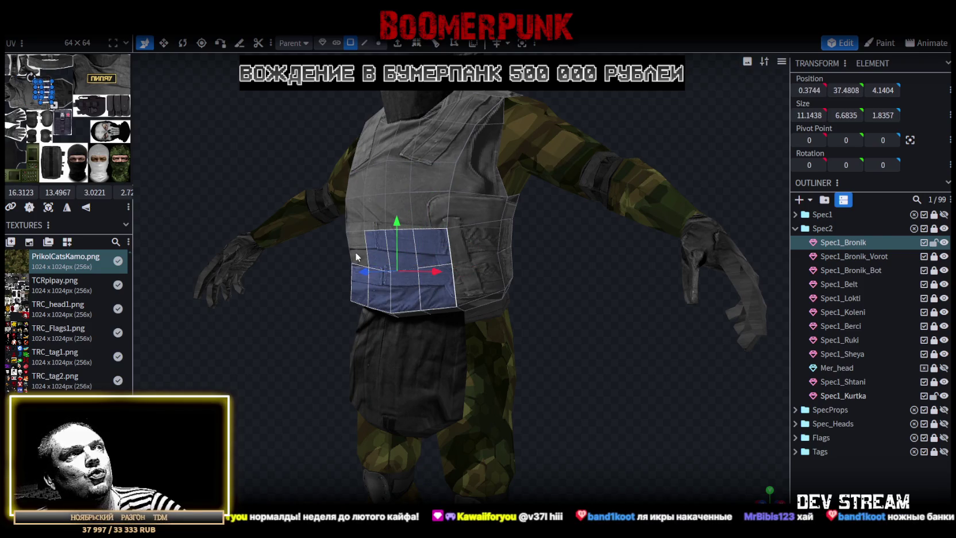
pyautogui.moveTo(587, 345); pyautogui.dragTo(508, 324)
pyautogui.moveTo(322, 265)
pyautogui.mouseDown()
pyautogui.moveTo(271, 288)
pyautogui.moveTo(191, 297)
pyautogui.moveTo(448, 138)
pyautogui.mouseUp()
# Push the back panel carrying the 'ПИПЯУ' patch out by 0.5, to Z -7.5253
pyautogui.click(467, 124)
pyautogui.keyDown('shift'); pyautogui.click(514, 126); pyautogui.keyUp('shift')
pyautogui.keyDown('shift'); pyautogui.click(514, 126); pyautogui.keyUp('shift')
pyautogui.moveTo(629, 225)
pyautogui.mouseDown()
pyautogui.moveTo(633, 263)
pyautogui.moveTo(461, 163)
pyautogui.mouseUp()
pyautogui.moveTo(619, 224)
pyautogui.mouseDown()
pyautogui.moveTo(528, 181)
pyautogui.moveTo(489, 106)
pyautogui.mouseUp()
pyautogui.press('v')
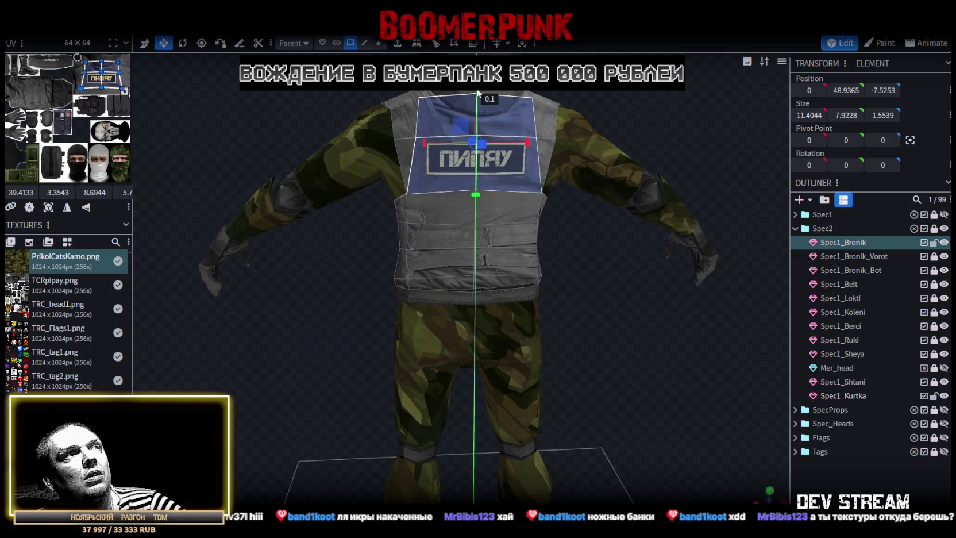
# Undo the back panel move and push the patch panel out by 0.5 again
pyautogui.moveTo(610, 312); pyautogui.dragTo(710, 332)
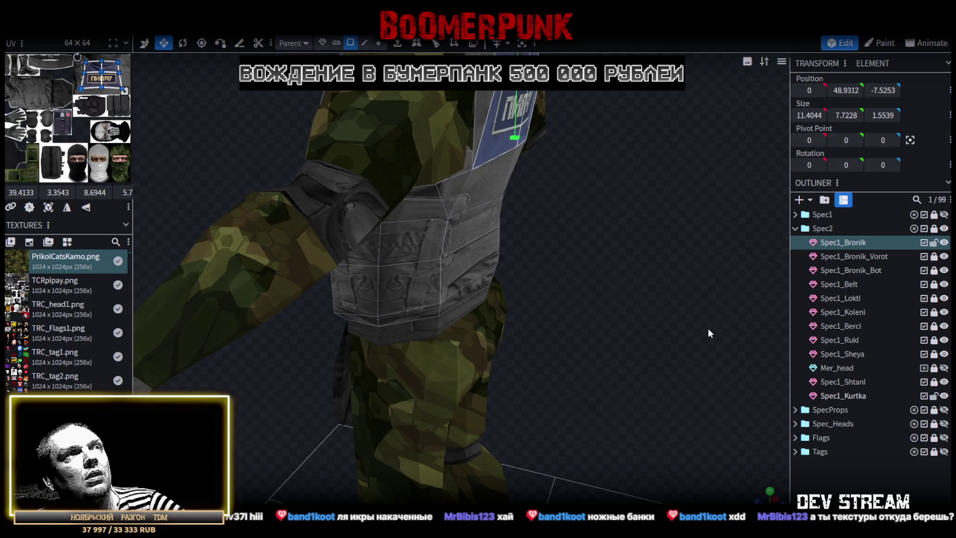
pyautogui.hotkey('ctrl', 'z')
pyautogui.moveTo(638, 277)
pyautogui.mouseDown()
pyautogui.moveTo(587, 333)
pyautogui.moveTo(400, 257)
pyautogui.moveTo(663, 318)
pyautogui.moveTo(612, 246)
pyautogui.mouseUp()
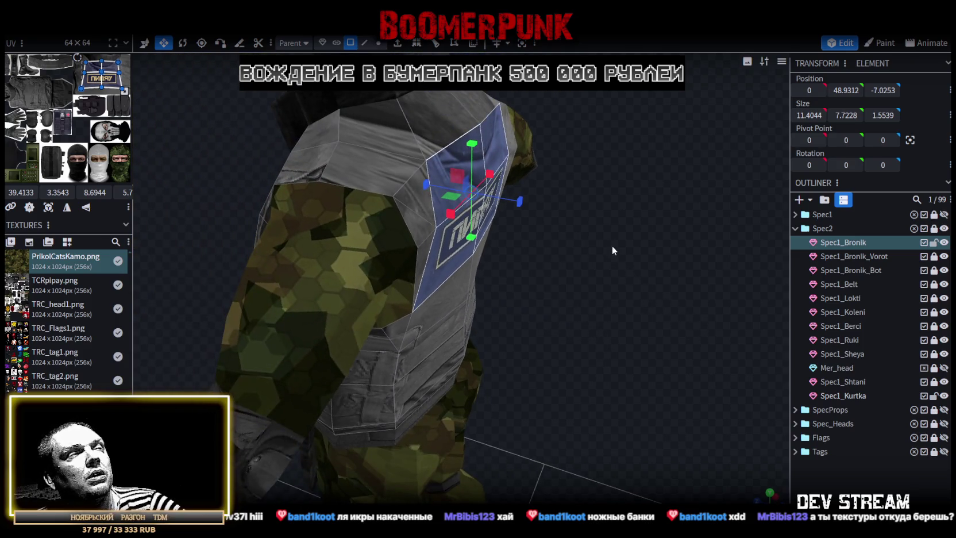
pyautogui.press('v')
pyautogui.moveTo(427, 183); pyautogui.dragTo(436, 190)
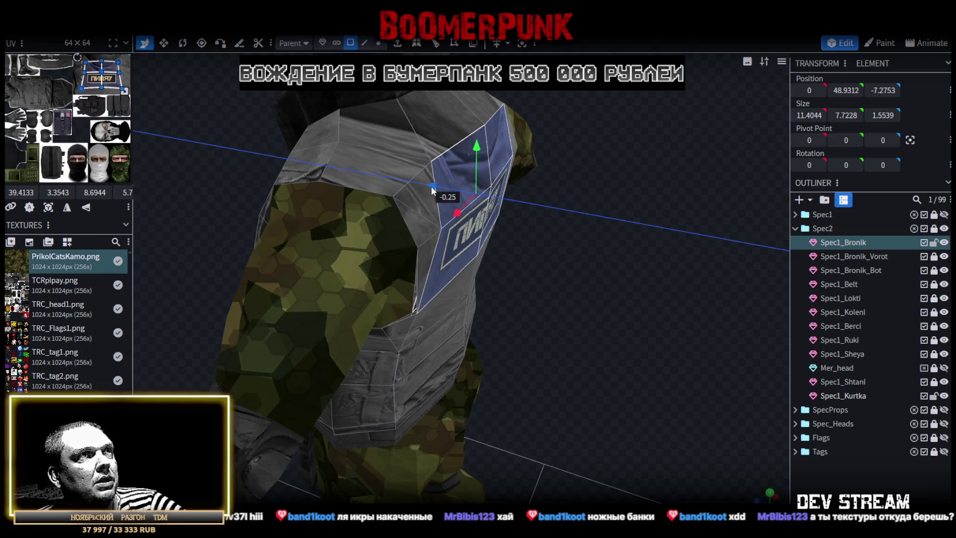
pyautogui.moveTo(480, 224)
pyautogui.mouseDown()
pyautogui.moveTo(550, 247)
pyautogui.moveTo(504, 218)
pyautogui.moveTo(423, 258)
pyautogui.moveTo(466, 270)
pyautogui.mouseUp()
# Make the back patch panel 1 unit taller, to a height of 8.7228
pyautogui.press('v')
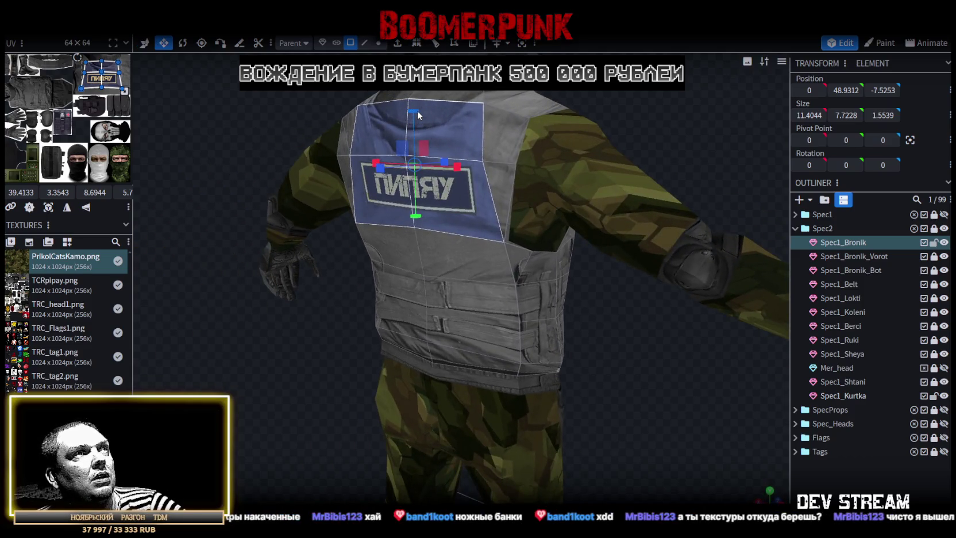
pyautogui.moveTo(414, 108); pyautogui.dragTo(413, 106)
pyautogui.moveTo(507, 258)
pyautogui.mouseDown()
pyautogui.moveTo(593, 344)
pyautogui.moveTo(648, 355)
pyautogui.mouseUp()
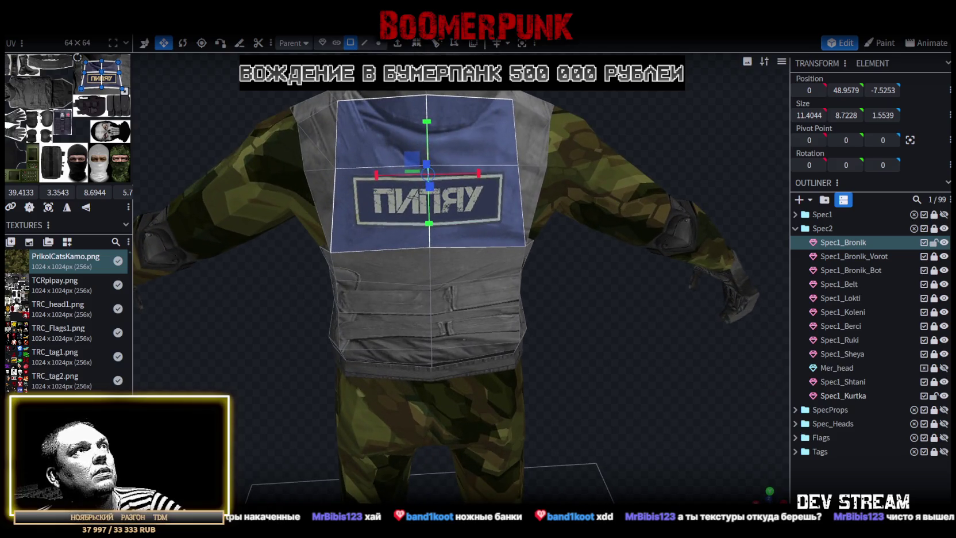
pyautogui.moveTo(599, 329)
pyautogui.mouseDown()
pyautogui.moveTo(512, 310)
pyautogui.moveTo(501, 201)
pyautogui.mouseUp()
pyautogui.click(513, 208)
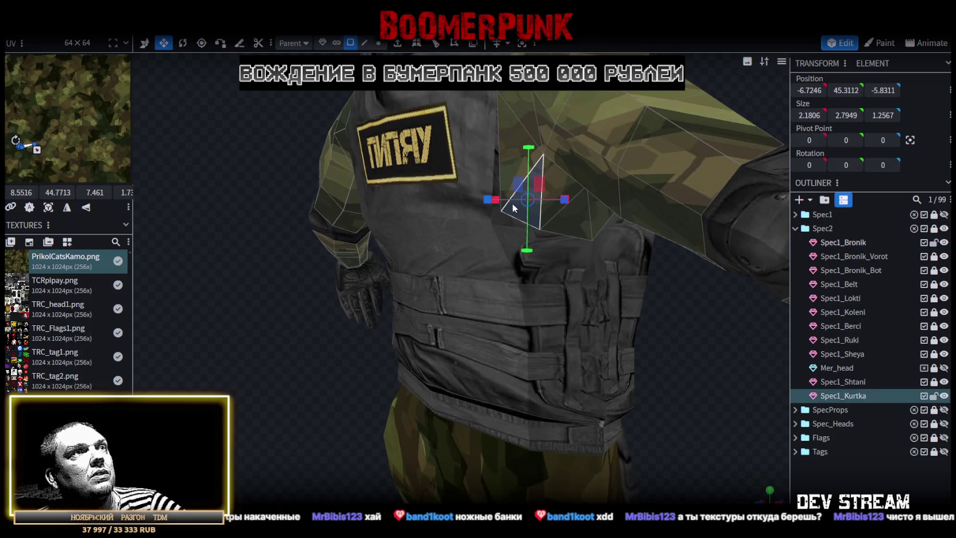
# Shift a row of camo jacket vertices back and 0.5 down
pyautogui.click(379, 42)
pyautogui.moveTo(340, 138)
pyautogui.mouseDown()
pyautogui.moveTo(262, 136)
pyautogui.moveTo(269, 150)
pyautogui.moveTo(207, 166)
pyautogui.moveTo(238, 197)
pyautogui.moveTo(215, 191)
pyautogui.moveTo(457, 151)
pyautogui.moveTo(409, 273)
pyautogui.mouseUp()
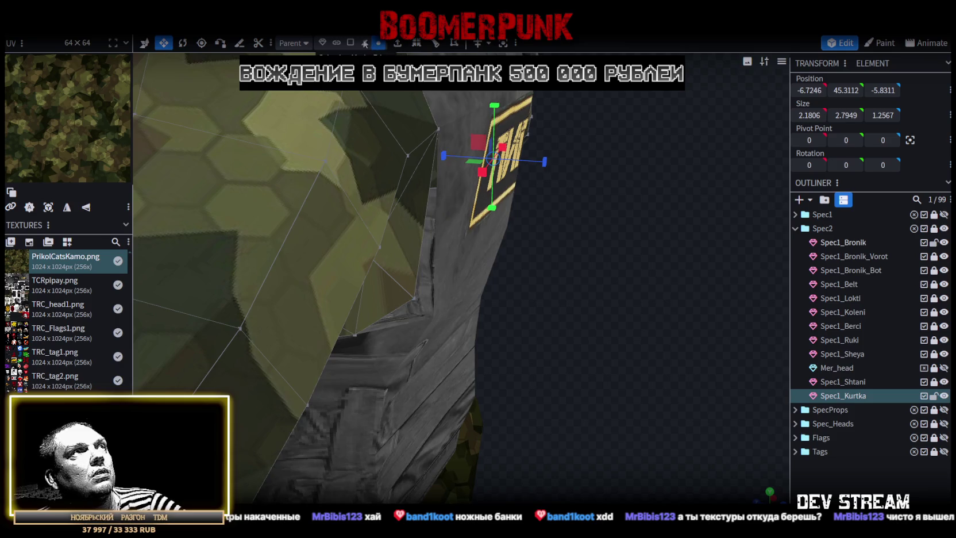
pyautogui.click(145, 43)
pyautogui.moveTo(411, 297)
pyautogui.mouseDown()
pyautogui.moveTo(576, 265)
pyautogui.moveTo(555, 224)
pyautogui.moveTo(224, 341)
pyautogui.moveTo(201, 317)
pyautogui.moveTo(187, 320)
pyautogui.moveTo(422, 218)
pyautogui.mouseUp()
pyautogui.click(556, 211)
pyautogui.moveTo(469, 196); pyautogui.dragTo(478, 203)
pyautogui.moveTo(422, 148)
pyautogui.mouseDown()
pyautogui.moveTo(416, 167)
pyautogui.moveTo(312, 301)
pyautogui.moveTo(411, 286)
pyautogui.mouseUp()
# Save the model as CamShoters.bbmodel and view the character from the front
pyautogui.hotkey('ctrl', 's')
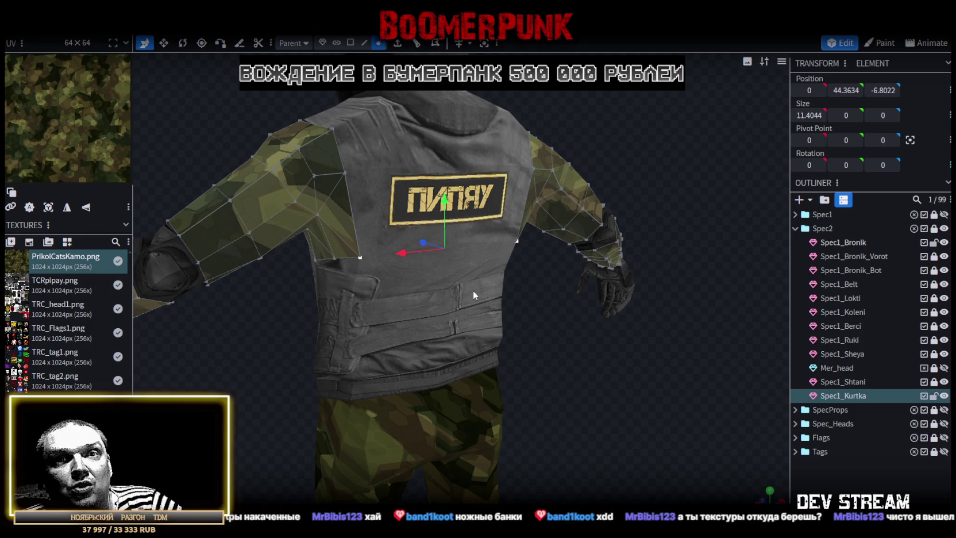
pyautogui.moveTo(450, 404)
pyautogui.mouseDown()
pyautogui.moveTo(440, 422)
pyautogui.moveTo(362, 407)
pyautogui.mouseUp()
pyautogui.moveTo(434, 419)
pyautogui.mouseDown()
pyautogui.moveTo(510, 415)
pyautogui.moveTo(538, 381)
pyautogui.moveTo(512, 387)
pyautogui.mouseUp()
pyautogui.scroll(3, 511, 396)
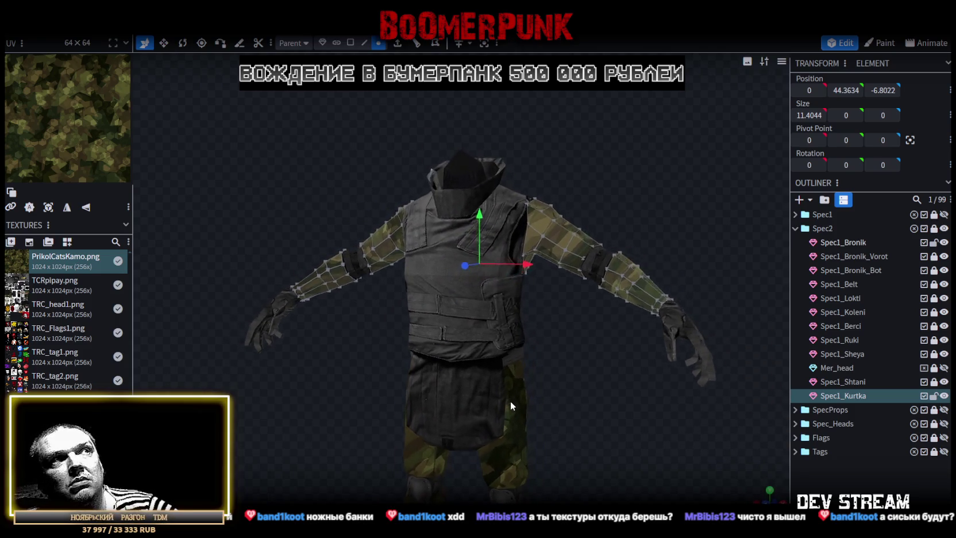
# Select Spec1_Bronik and pick an edge loop across the vest front in edge mode
pyautogui.scroll(2, 540, 408)
pyautogui.moveTo(574, 316)
pyautogui.mouseDown()
pyautogui.moveTo(611, 341)
pyautogui.moveTo(585, 345)
pyautogui.mouseUp()
pyautogui.moveTo(642, 163)
pyautogui.mouseDown()
pyautogui.moveTo(380, 166)
pyautogui.moveTo(379, 197)
pyautogui.moveTo(441, 149)
pyautogui.moveTo(476, 221)
pyautogui.moveTo(586, 297)
pyautogui.moveTo(572, 273)
pyautogui.moveTo(589, 293)
pyautogui.moveTo(652, 303)
pyautogui.moveTo(564, 310)
pyautogui.moveTo(553, 253)
pyautogui.moveTo(592, 262)
pyautogui.moveTo(522, 228)
pyautogui.moveTo(451, 225)
pyautogui.moveTo(580, 182)
pyautogui.moveTo(550, 268)
pyautogui.moveTo(570, 255)
pyautogui.moveTo(683, 271)
pyautogui.moveTo(712, 287)
pyautogui.moveTo(694, 297)
pyautogui.mouseUp()
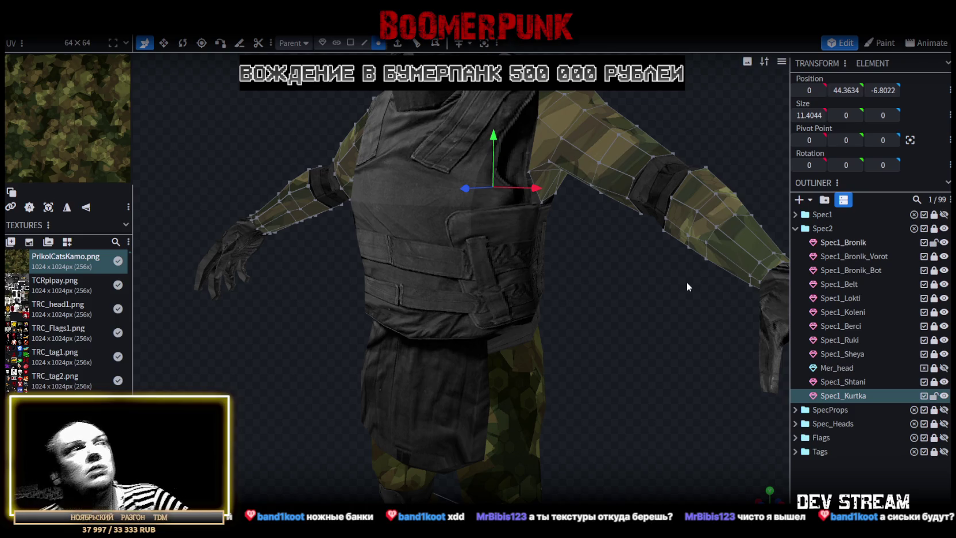
pyautogui.click(456, 161)
pyautogui.moveTo(540, 265)
pyautogui.mouseDown()
pyautogui.moveTo(630, 314)
pyautogui.moveTo(603, 259)
pyautogui.mouseUp()
pyautogui.click(362, 42)
pyautogui.click(379, 161)
pyautogui.press('v')
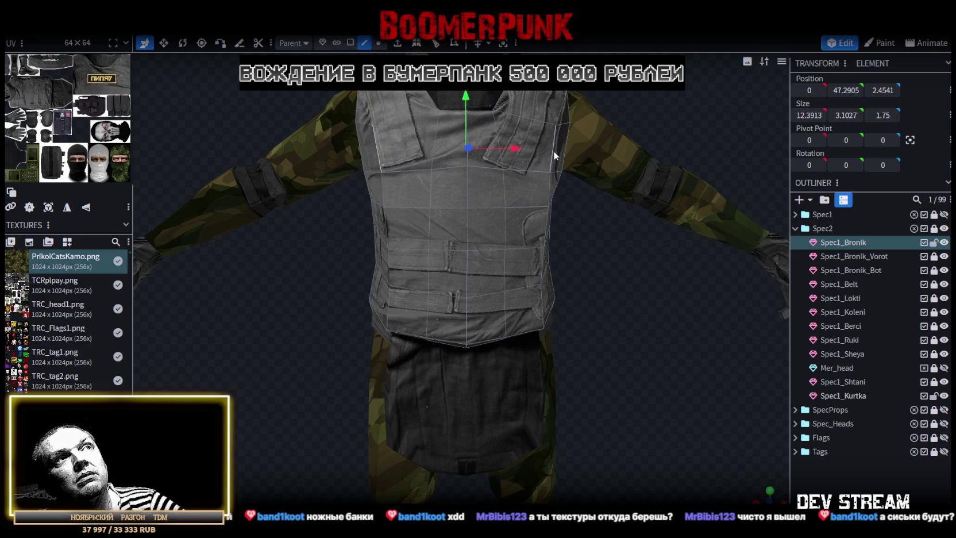
# Undo an accidental widening and widen a chest edge row to about 5.5 units
pyautogui.moveTo(518, 152); pyautogui.dragTo(641, 298)
pyautogui.hotkey('ctrl', 'z')
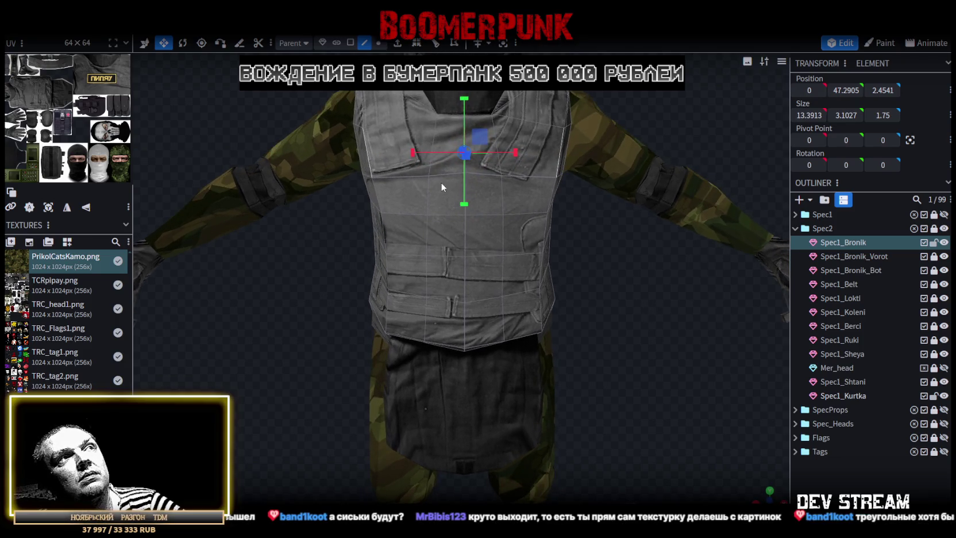
pyautogui.click(443, 168)
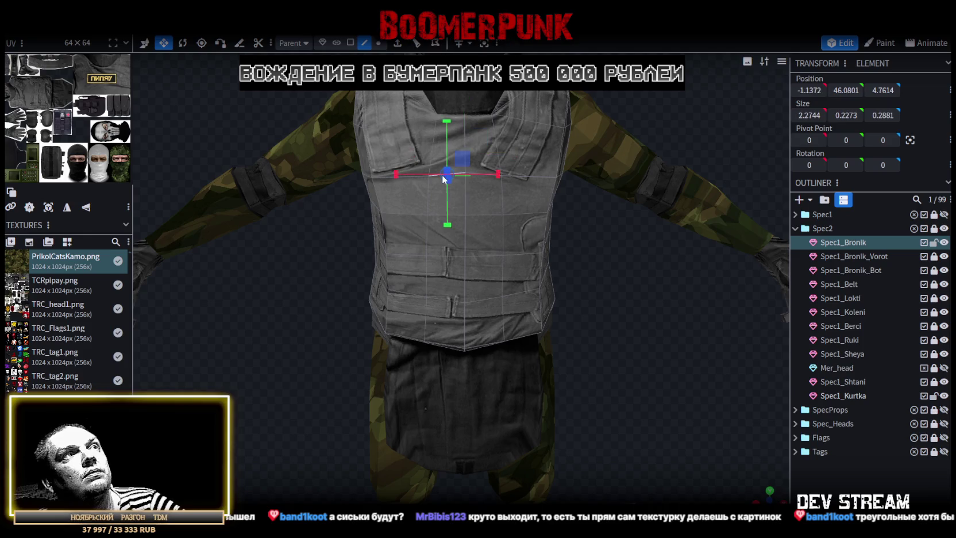
pyautogui.scroll(2, 498, 185)
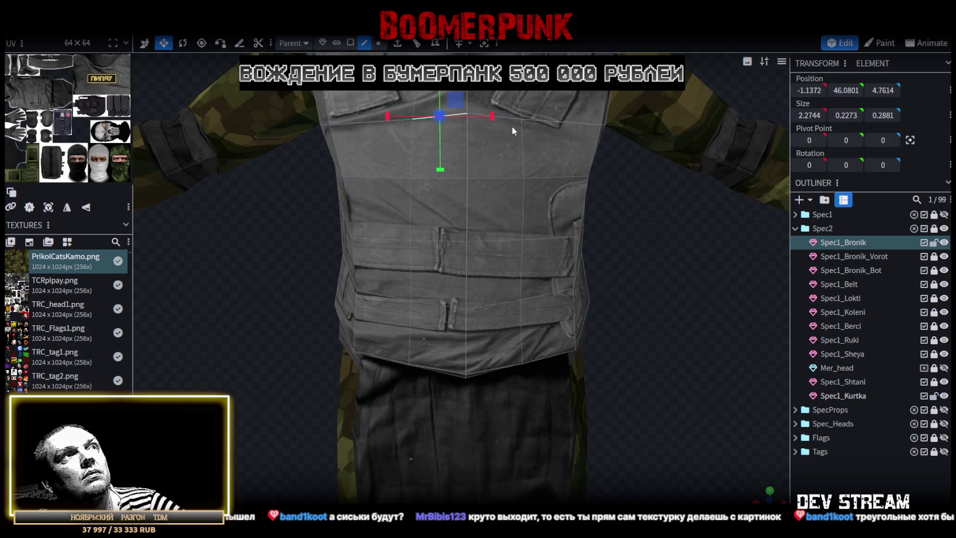
pyautogui.moveTo(512, 117); pyautogui.dragTo(533, 114)
pyautogui.scroll(-3, 643, 244)
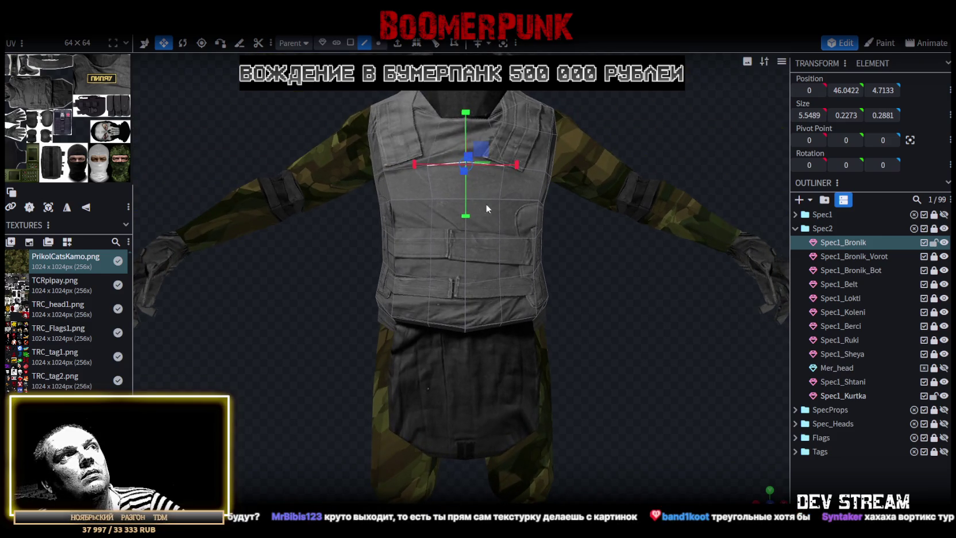
# Widen a lower vest edge row to about 5.3 units, then clear the selection
pyautogui.click(493, 205)
pyautogui.scroll(2, 493, 209)
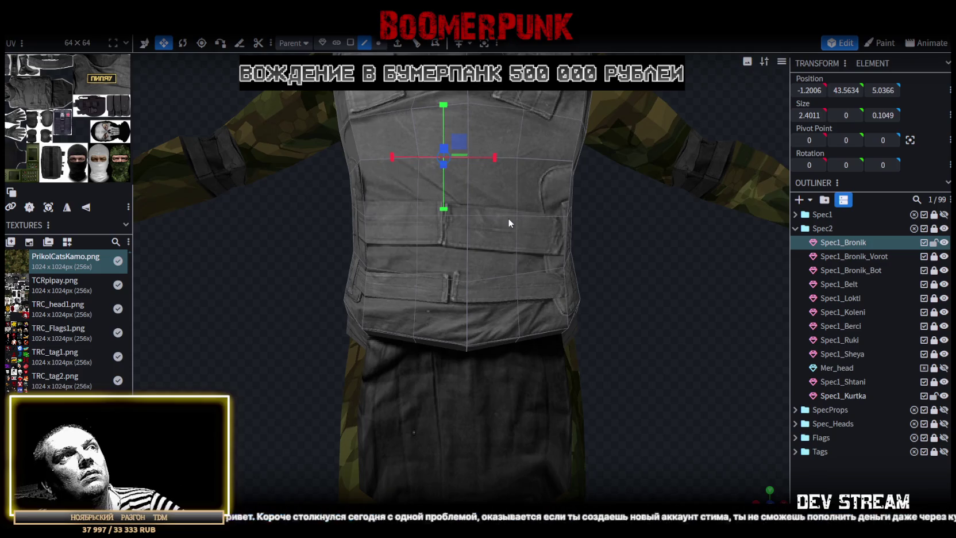
pyautogui.press('v')
pyautogui.press('s')
pyautogui.moveTo(511, 157); pyautogui.dragTo(526, 166)
pyautogui.scroll(-3, 622, 211)
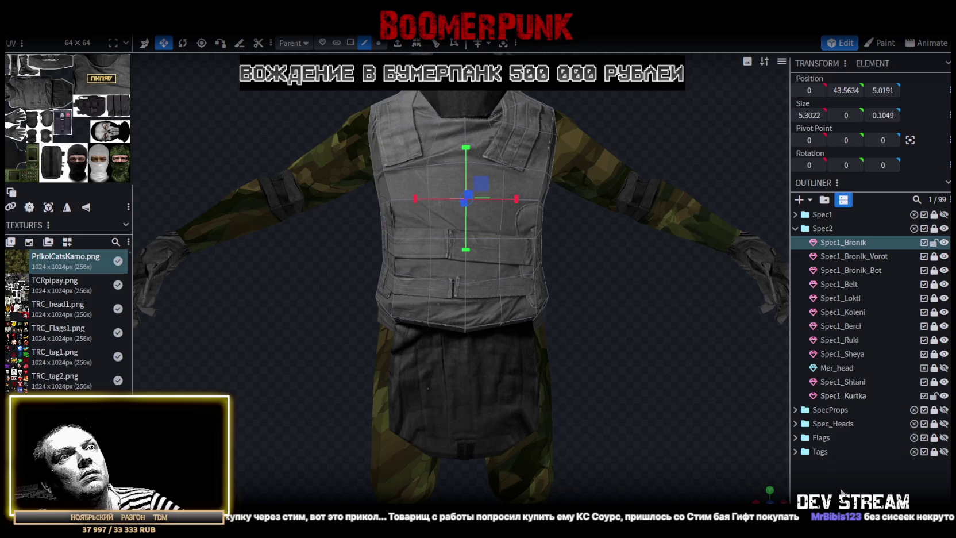
pyautogui.click(676, 322)
pyautogui.moveTo(675, 323)
pyautogui.mouseDown()
pyautogui.moveTo(549, 324)
pyautogui.moveTo(458, 302)
pyautogui.moveTo(490, 298)
pyautogui.moveTo(540, 343)
pyautogui.moveTo(623, 304)
pyautogui.mouseUp()
pyautogui.scroll(3, 623, 304)
pyautogui.moveTo(564, 256); pyautogui.dragTo(480, 249)
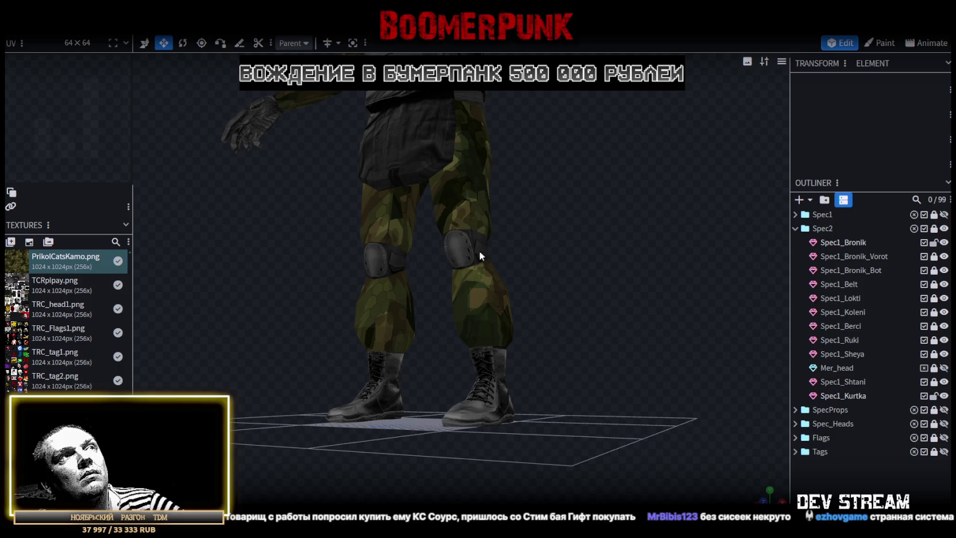
# Widen the texture side panel and select Spec1_Bronik to display its texture sheet
pyautogui.moveTo(484, 171)
pyautogui.mouseDown()
pyautogui.moveTo(552, 198)
pyautogui.moveTo(604, 160)
pyautogui.mouseUp()
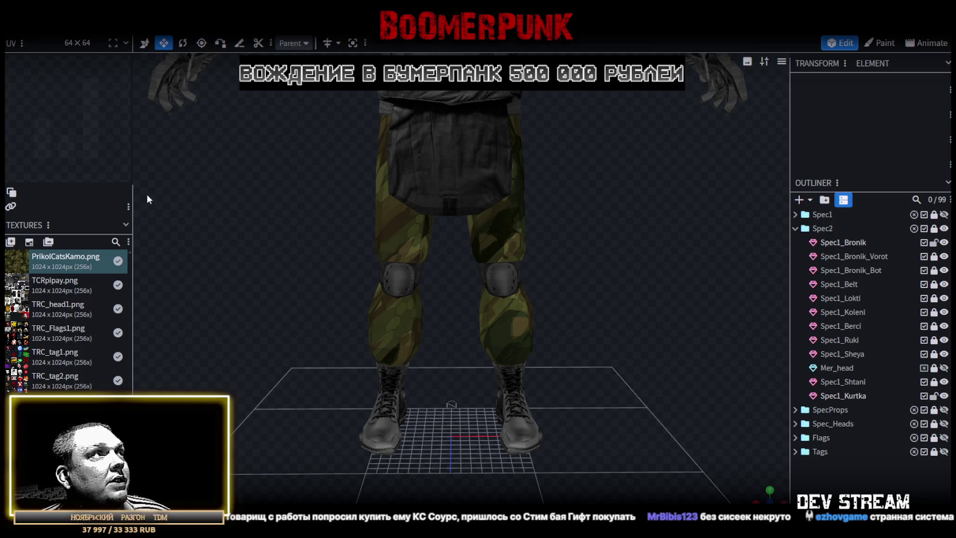
pyautogui.moveTo(137, 202); pyautogui.dragTo(271, 254)
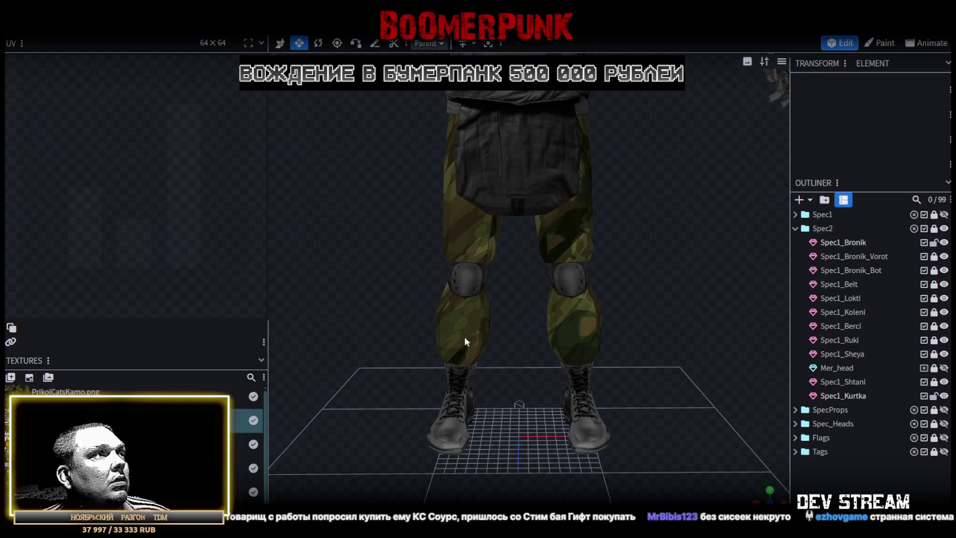
pyautogui.scroll(-3, 464, 336)
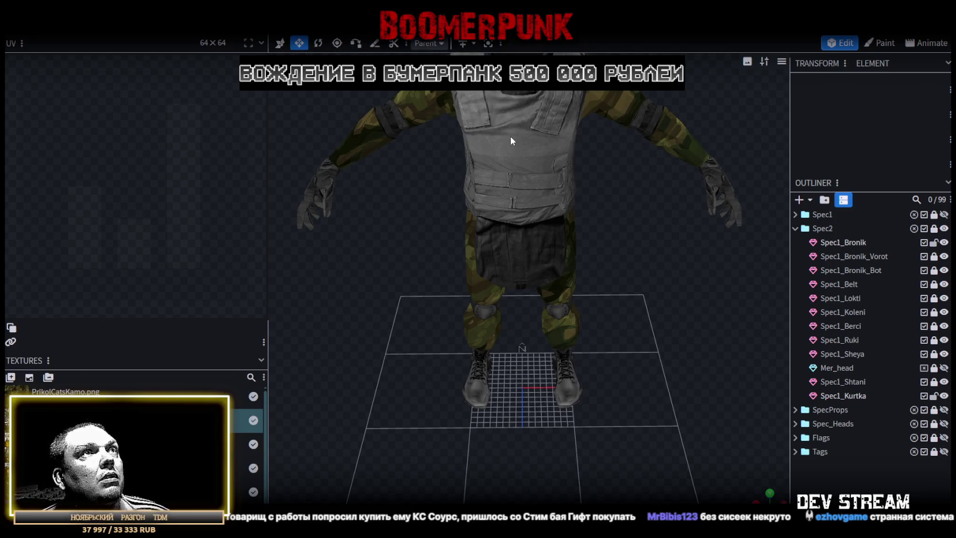
pyautogui.click(475, 101)
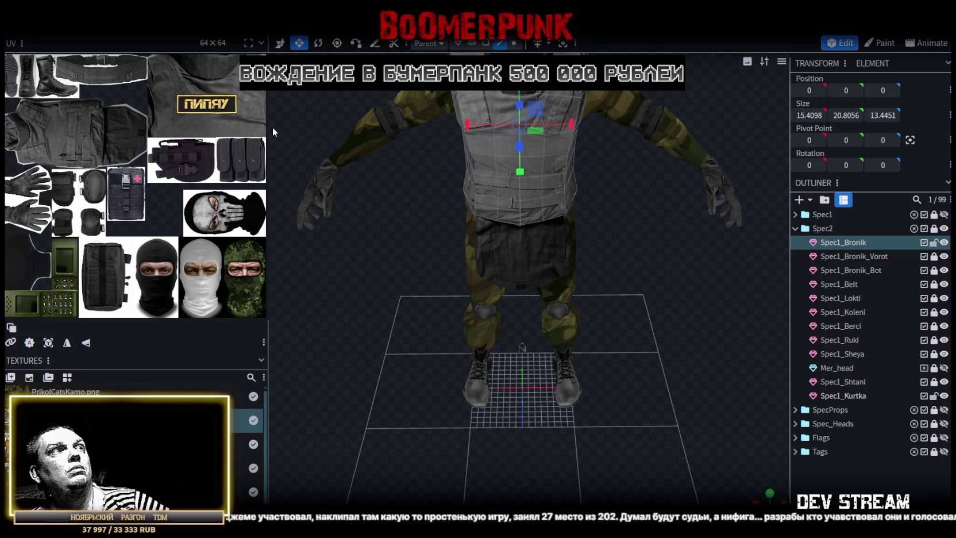
pyautogui.moveTo(267, 128)
pyautogui.mouseDown()
pyautogui.moveTo(541, 175)
pyautogui.moveTo(472, 168)
pyautogui.mouseUp()
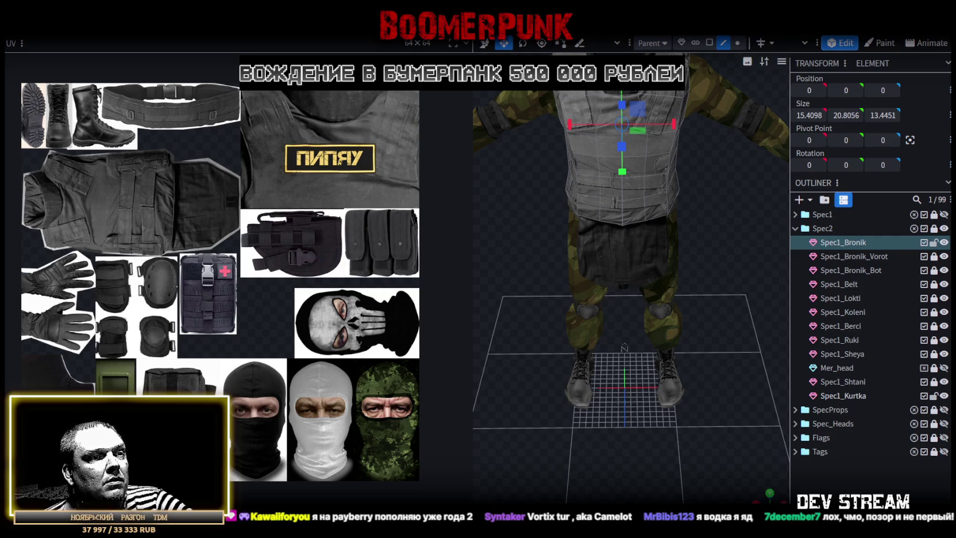
# Switch over to the browser showing the Steam top-up page
pyautogui.hotkey('alt', 'Tab')
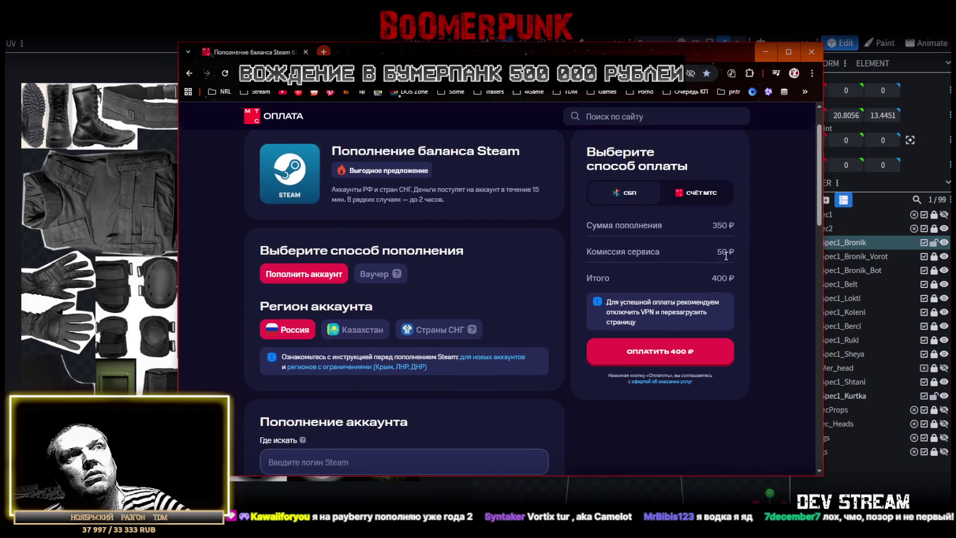
# Review the 350 ₽ Steam top-up totalling 400 ₽ and focus the Steam login field
pyautogui.scroll(-2, 553, 200)
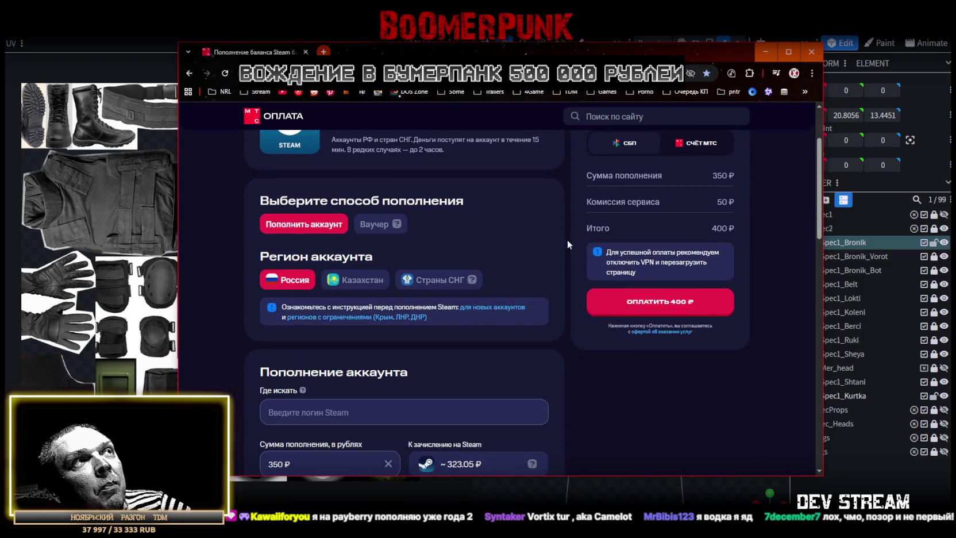
pyautogui.scroll(2, 566, 240)
pyautogui.scroll(-2, 577, 249)
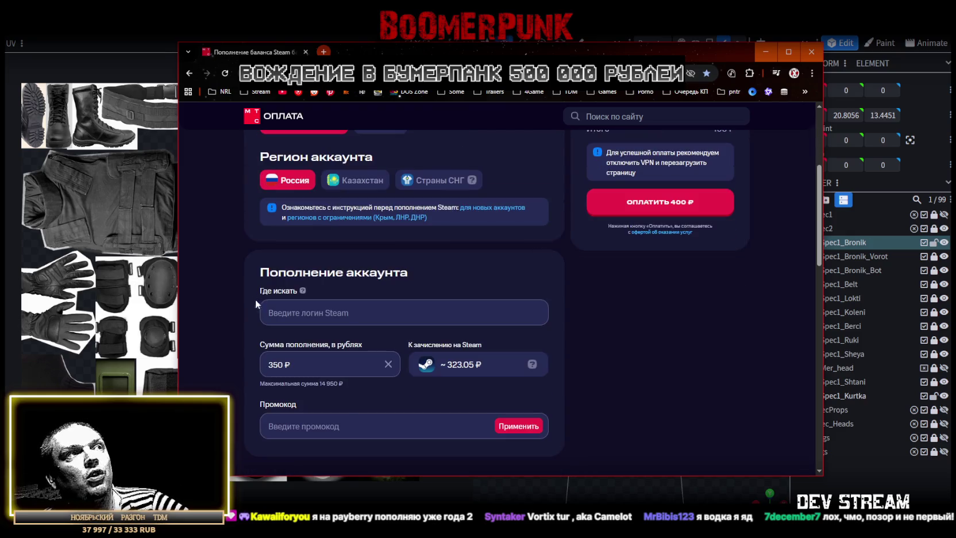
pyautogui.scroll(-1, 319, 407)
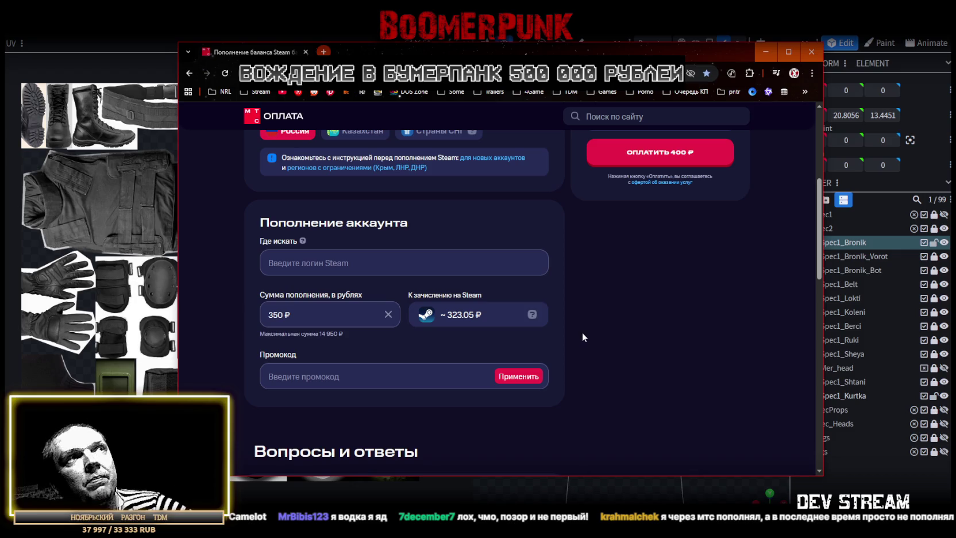
pyautogui.scroll(-2, 576, 331)
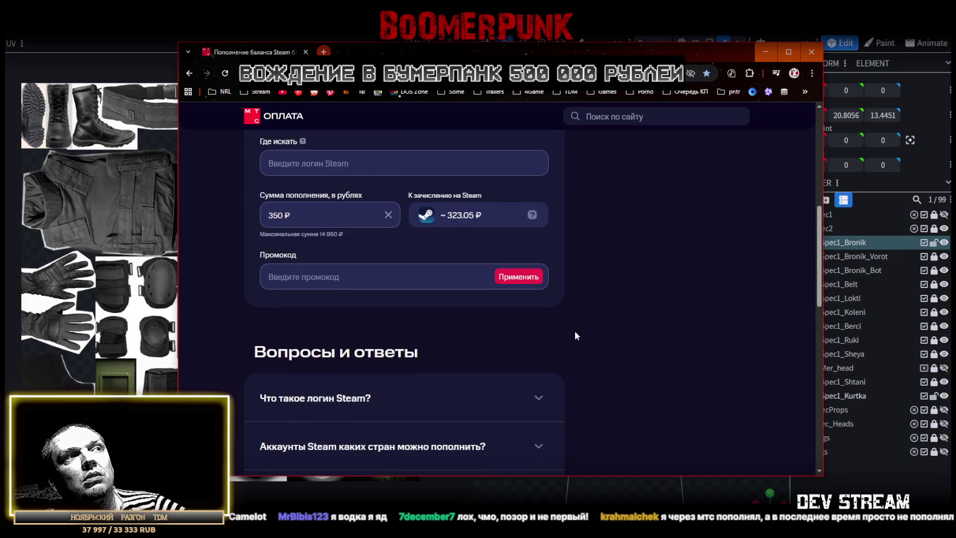
pyautogui.scroll(5, 574, 330)
pyautogui.scroll(2, 574, 332)
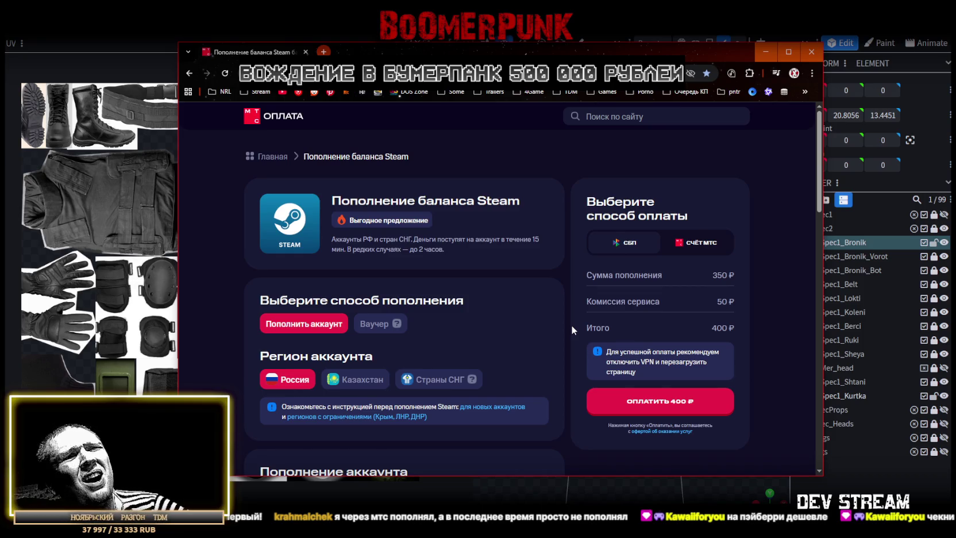
pyautogui.scroll(-1, 546, 315)
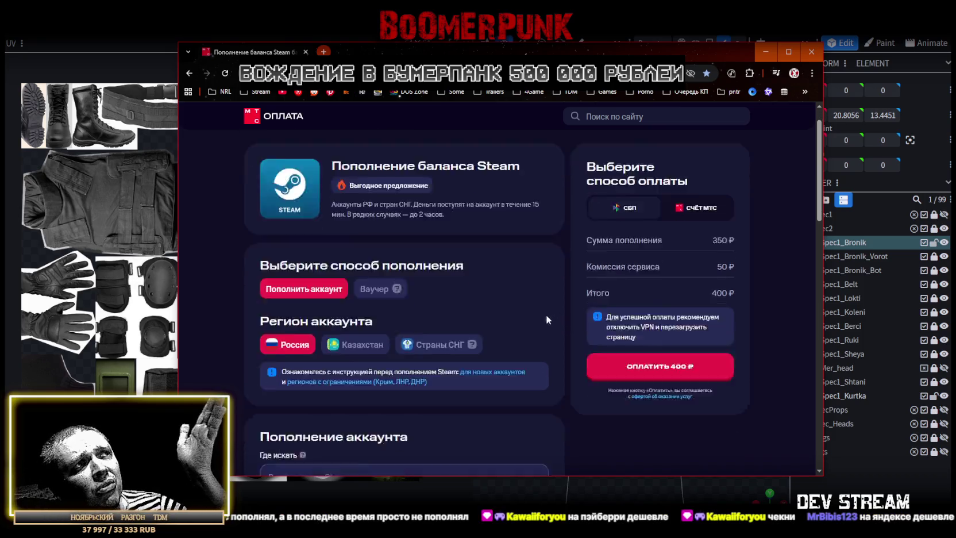
pyautogui.scroll(-4, 546, 319)
pyautogui.click(333, 262)
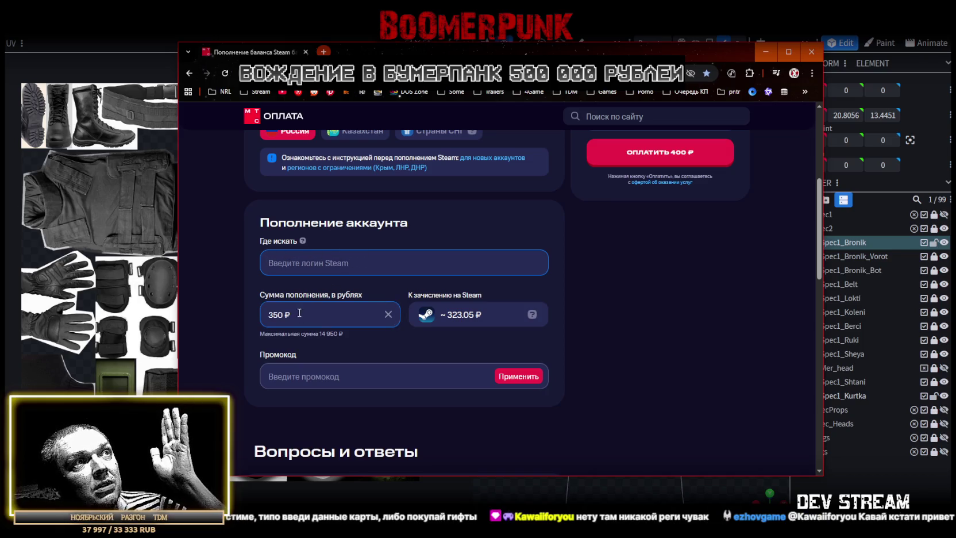
# Return to Blockbench and orbit around the soldier model
pyautogui.scroll(4, 639, 368)
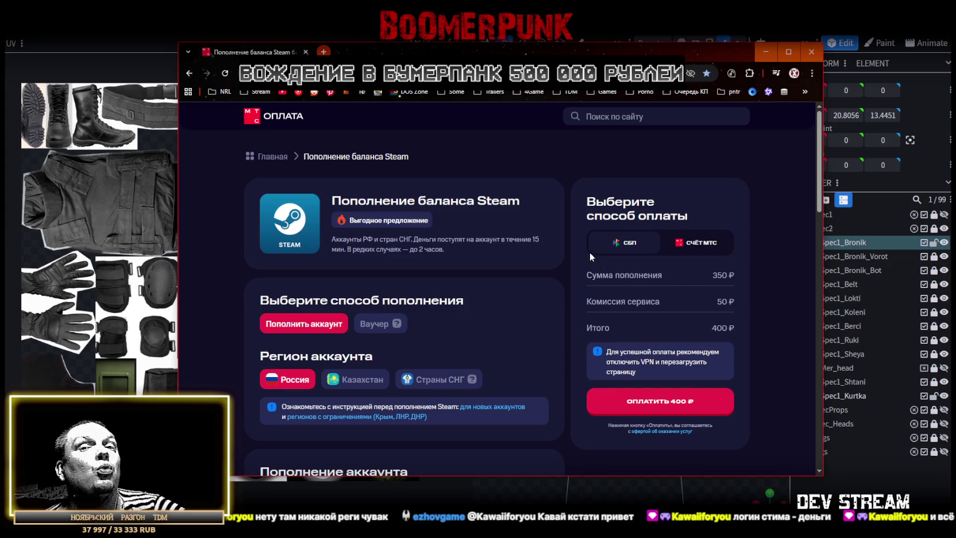
pyautogui.scroll(-2, 586, 251)
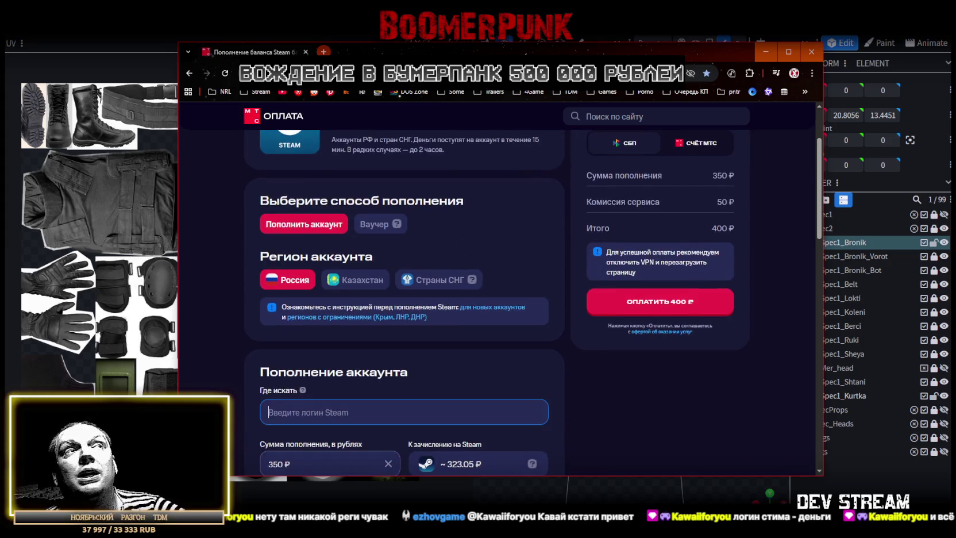
pyautogui.hotkey('alt', 'Tab')
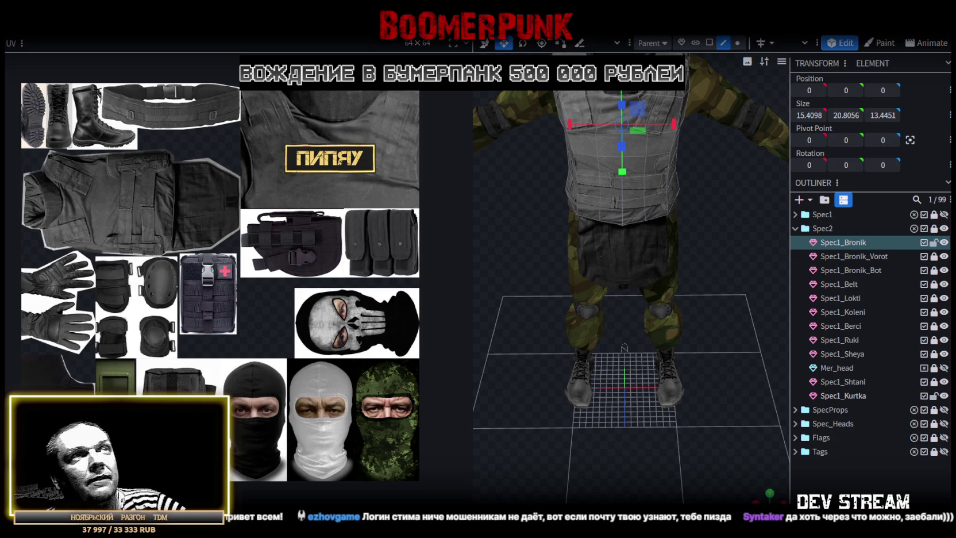
pyautogui.moveTo(613, 325)
pyautogui.mouseDown()
pyautogui.moveTo(654, 325)
pyautogui.moveTo(610, 341)
pyautogui.moveTo(610, 301)
pyautogui.moveTo(682, 340)
pyautogui.moveTo(640, 330)
pyautogui.moveTo(663, 325)
pyautogui.moveTo(704, 343)
pyautogui.moveTo(662, 288)
pyautogui.mouseUp()
# Select a lower front edge row of the Spec1_Bronik vest and push it 0.25 forward along Z
pyautogui.scroll(3, 704, 342)
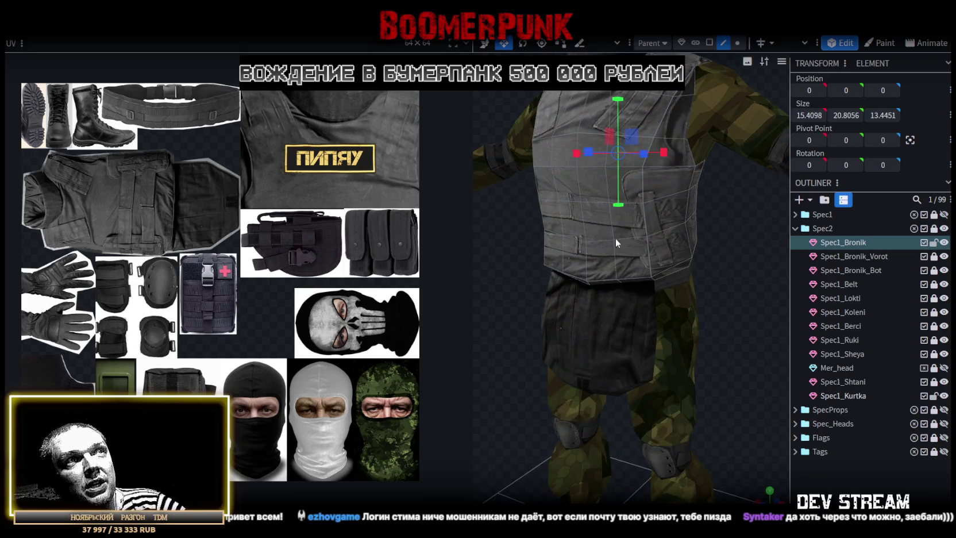
pyautogui.click(630, 243)
pyautogui.moveTo(738, 316)
pyautogui.mouseDown()
pyautogui.moveTo(790, 323)
pyautogui.moveTo(637, 300)
pyautogui.mouseUp()
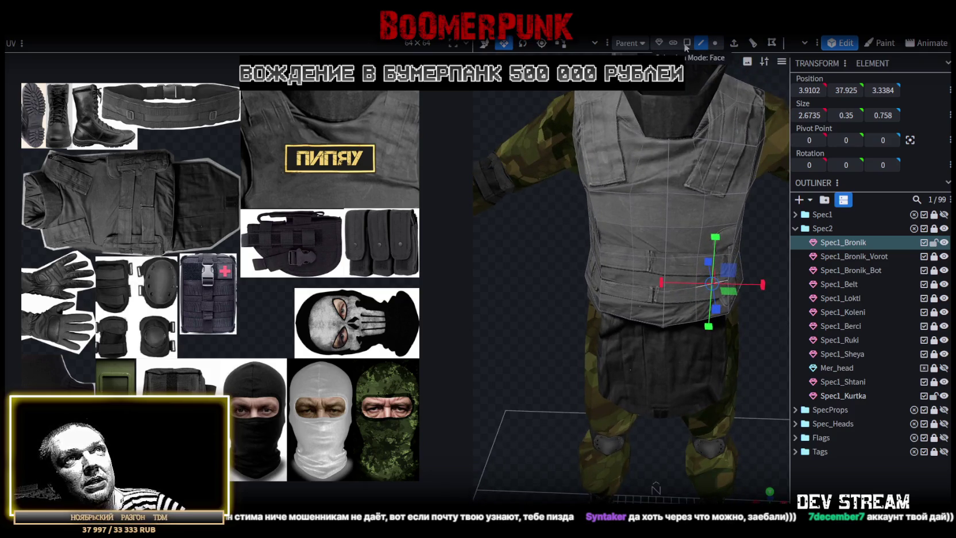
pyautogui.click(715, 42)
pyautogui.scroll(3, 642, 296)
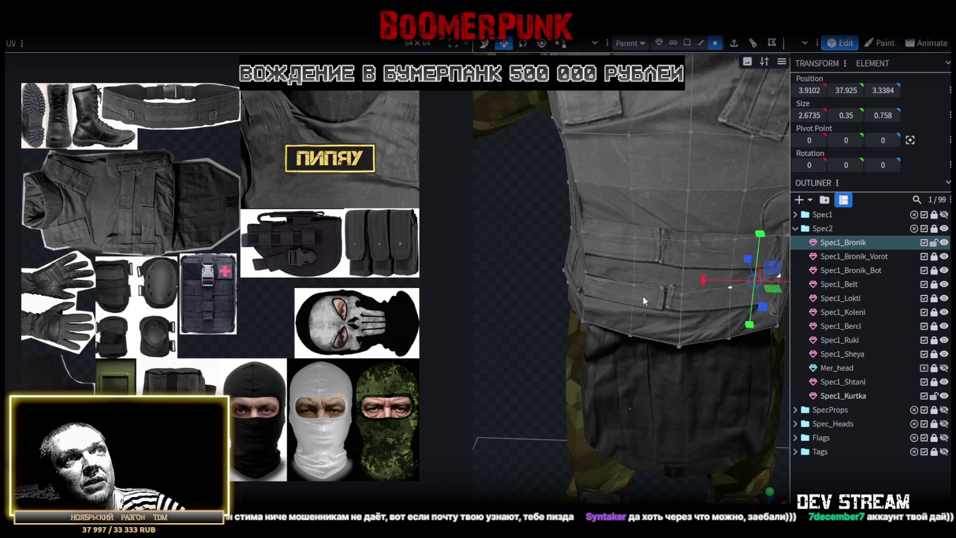
pyautogui.click(729, 288)
pyautogui.moveTo(476, 381)
pyautogui.mouseDown()
pyautogui.moveTo(441, 384)
pyautogui.moveTo(520, 339)
pyautogui.mouseUp()
pyautogui.press('v')
pyautogui.scroll(-5, 706, 375)
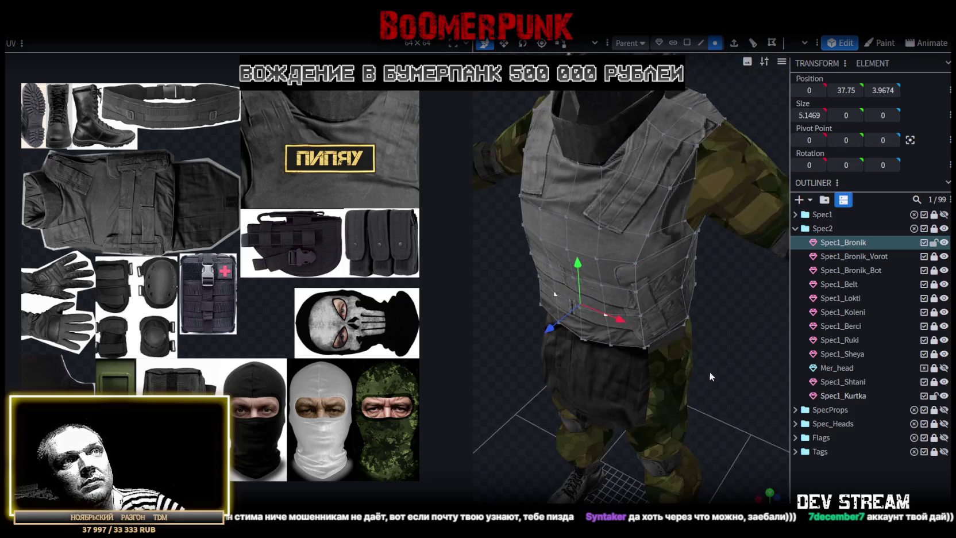
pyautogui.moveTo(706, 375); pyautogui.dragTo(781, 327)
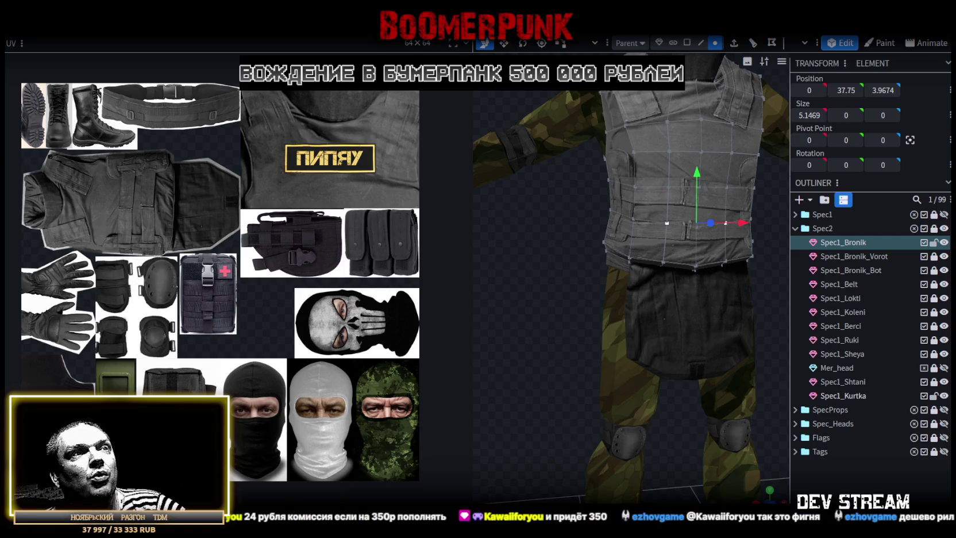
pyautogui.hotkey('alt', 'Tab')
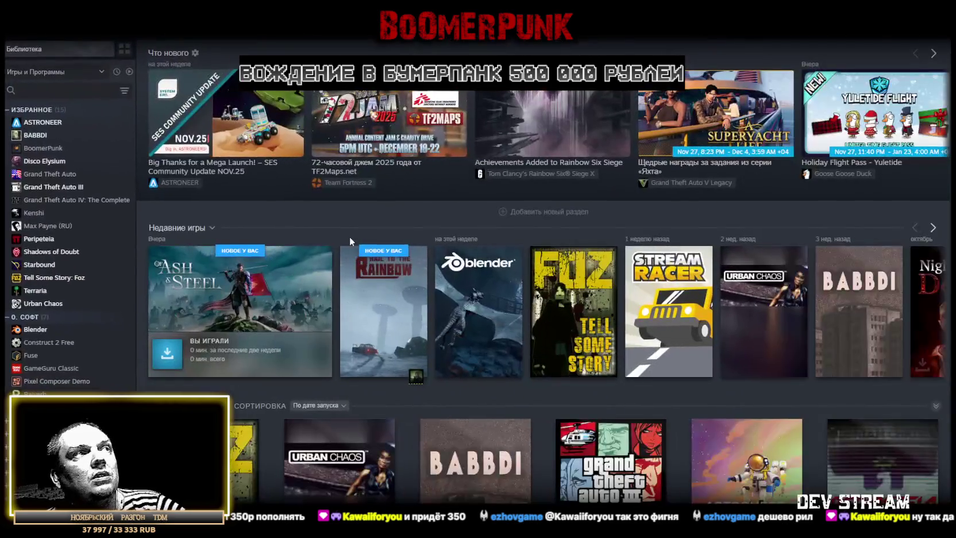
pyautogui.click(231, 310)
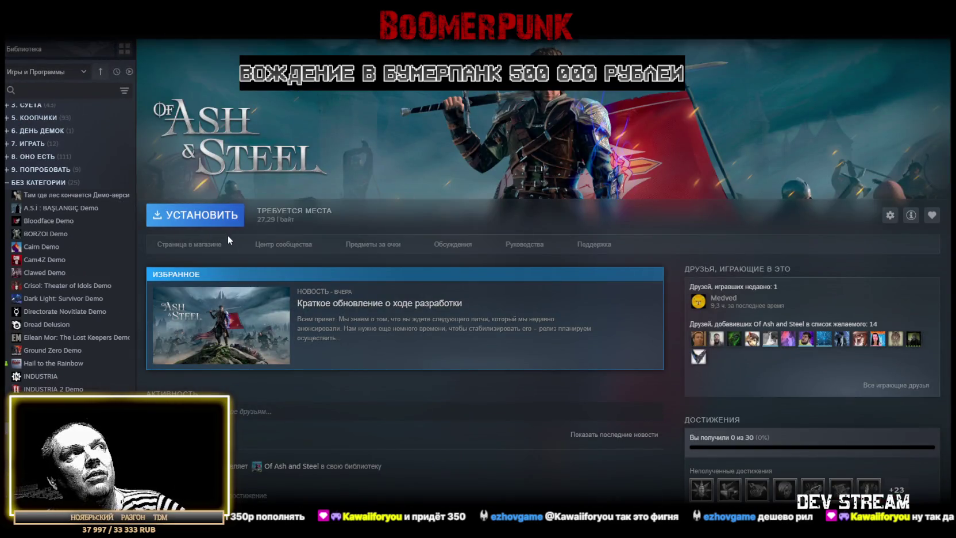
pyautogui.click(192, 244)
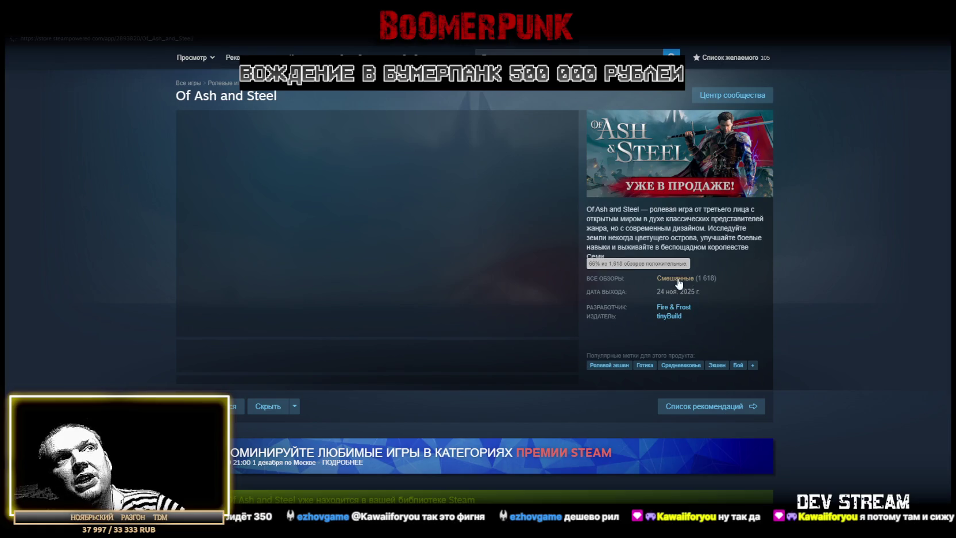
pyautogui.click(669, 315)
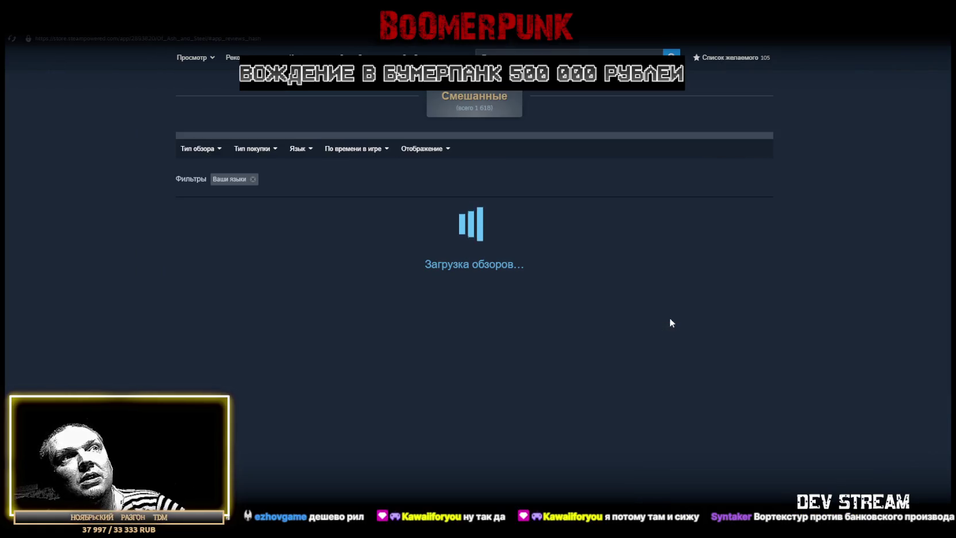
pyautogui.scroll(-4, 353, 304)
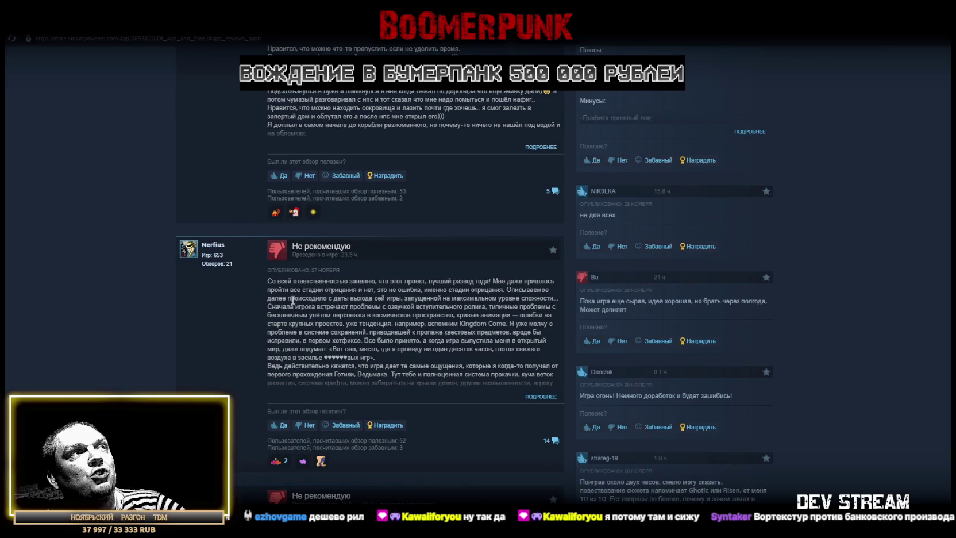
pyautogui.moveTo(272, 281); pyautogui.dragTo(385, 290)
pyautogui.click(402, 317)
pyautogui.scroll(-3, 402, 318)
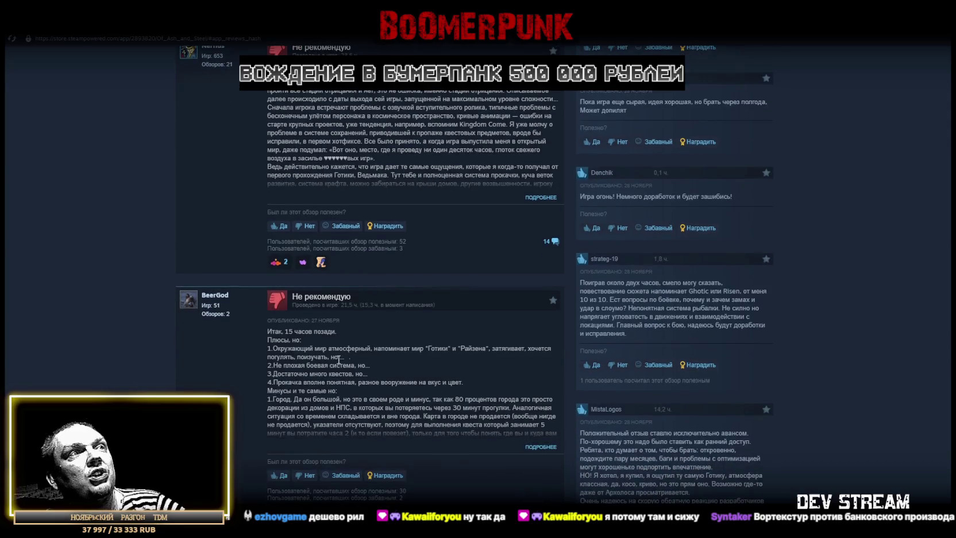
pyautogui.scroll(-2, 407, 330)
pyautogui.scroll(-3, 407, 271)
pyautogui.scroll(-3, 418, 274)
pyautogui.scroll(-2, 429, 360)
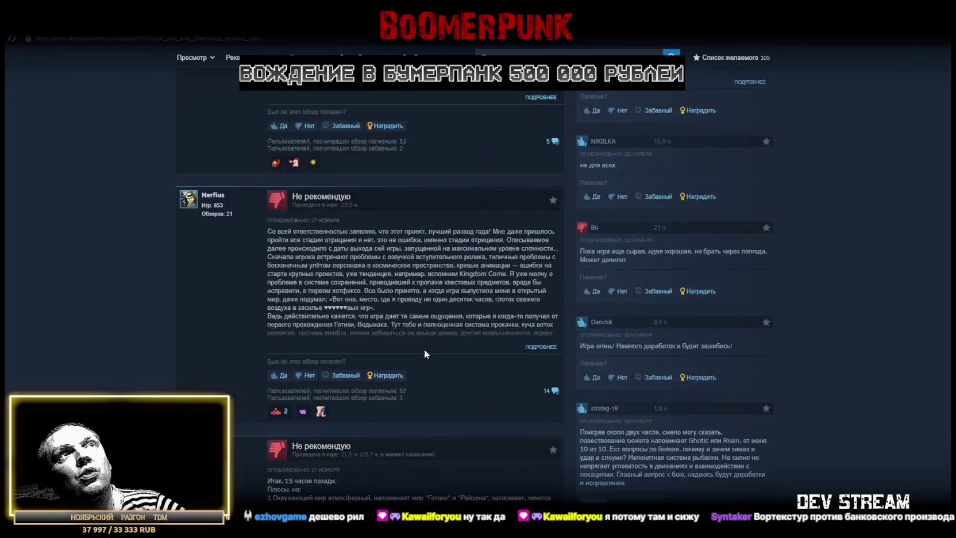
pyautogui.scroll(10, 424, 349)
pyautogui.scroll(5, 418, 347)
pyautogui.click(115, 28)
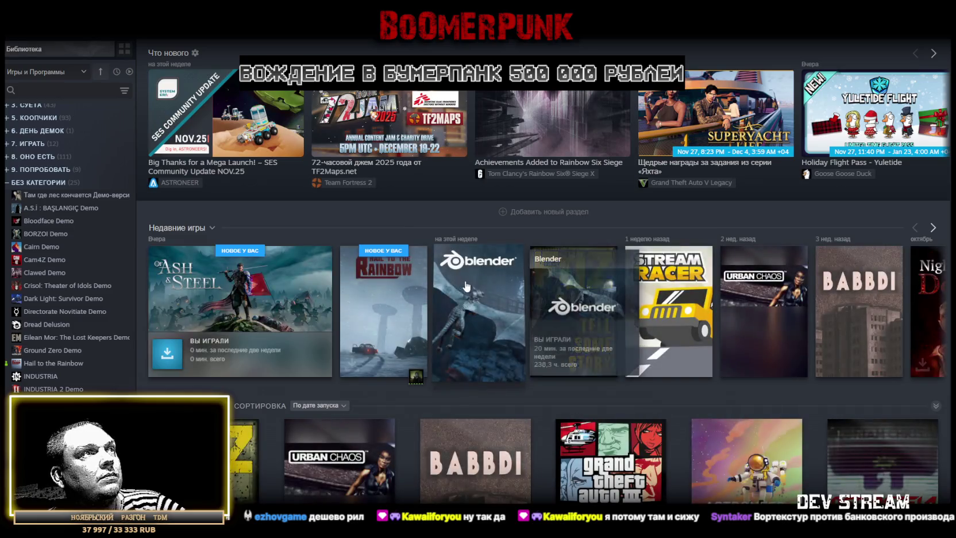
pyautogui.click(391, 327)
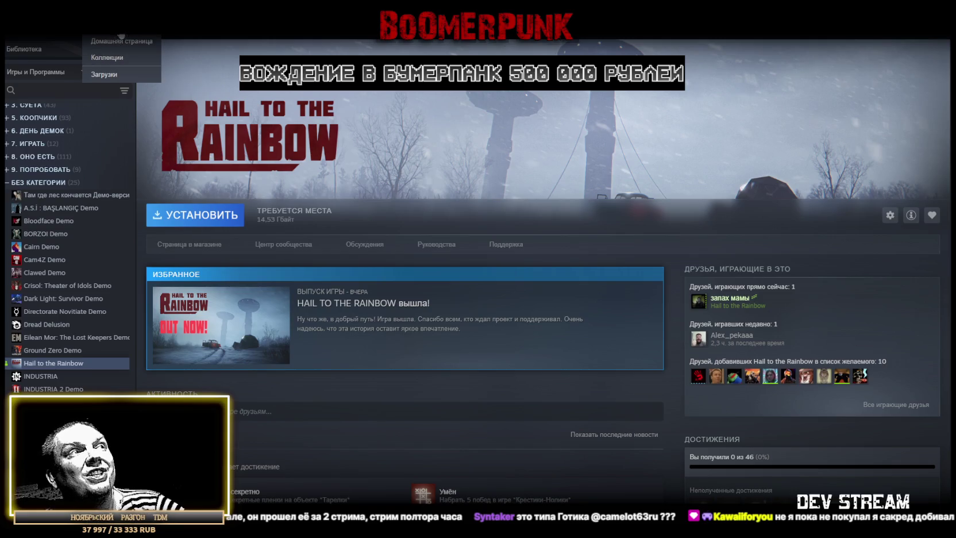
pyautogui.click(118, 37)
pyautogui.click(230, 295)
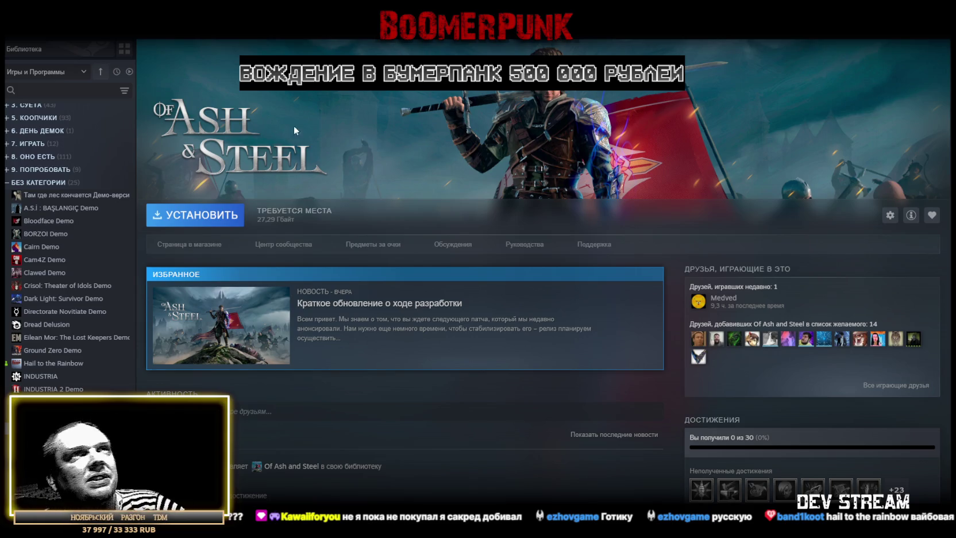
pyautogui.hotkey('alt', 'Tab')
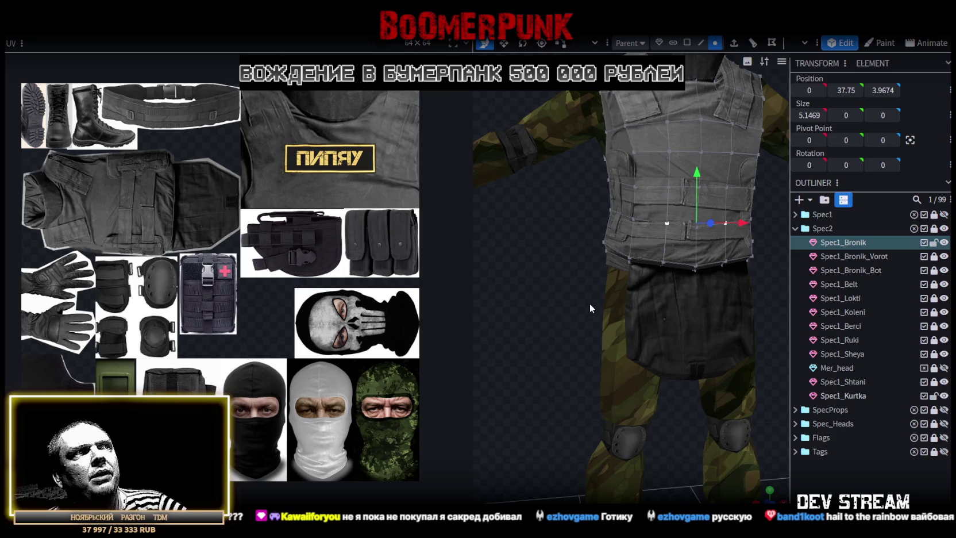
# Orbit the soldier to a three-quarter view and drag the UV panel divider left to widen the 3D view
pyautogui.scroll(-5, 638, 360)
pyautogui.moveTo(719, 343)
pyautogui.mouseDown()
pyautogui.moveTo(563, 347)
pyautogui.moveTo(588, 286)
pyautogui.mouseUp()
pyautogui.scroll(5, 600, 353)
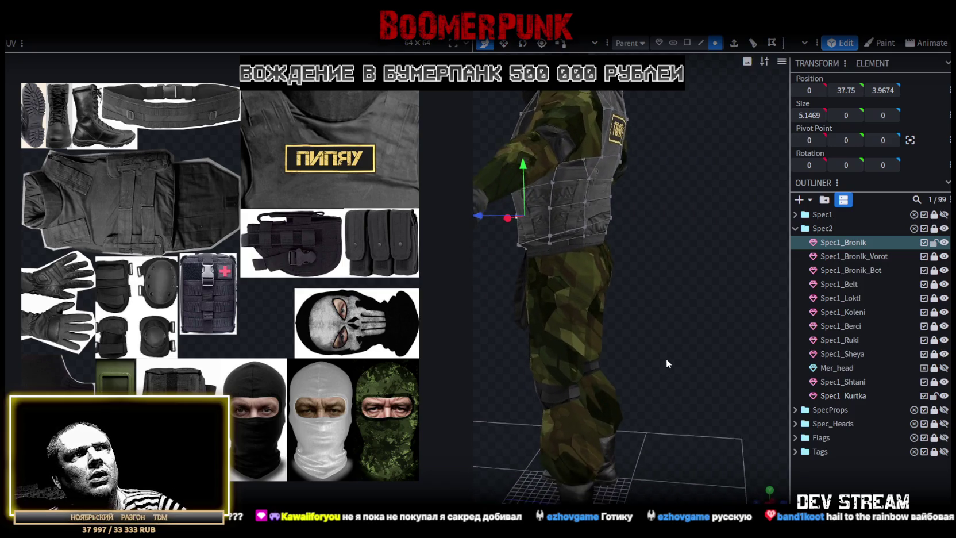
pyautogui.scroll(3, 748, 362)
pyautogui.moveTo(749, 363); pyautogui.dragTo(671, 351)
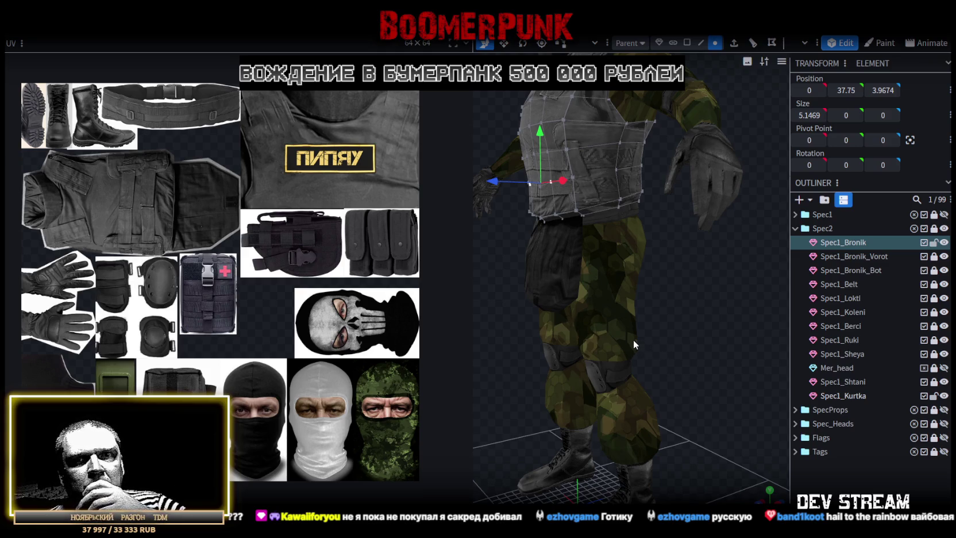
pyautogui.moveTo(525, 292)
pyautogui.mouseDown()
pyautogui.moveTo(482, 221)
pyautogui.moveTo(375, 231)
pyautogui.mouseUp()
pyautogui.scroll(5, 724, 282)
pyautogui.moveTo(723, 281)
pyautogui.mouseDown()
pyautogui.moveTo(618, 341)
pyautogui.moveTo(685, 351)
pyautogui.moveTo(555, 327)
pyautogui.moveTo(697, 306)
pyautogui.moveTo(619, 333)
pyautogui.moveTo(437, 325)
pyautogui.moveTo(652, 227)
pyautogui.moveTo(688, 357)
pyautogui.moveTo(656, 265)
pyautogui.mouseUp()
# Resize the vest's two top vertices on X until the edge is 11.3044 wide
pyautogui.keyDown('shift'); pyautogui.click(652, 233); pyautogui.keyUp('shift')
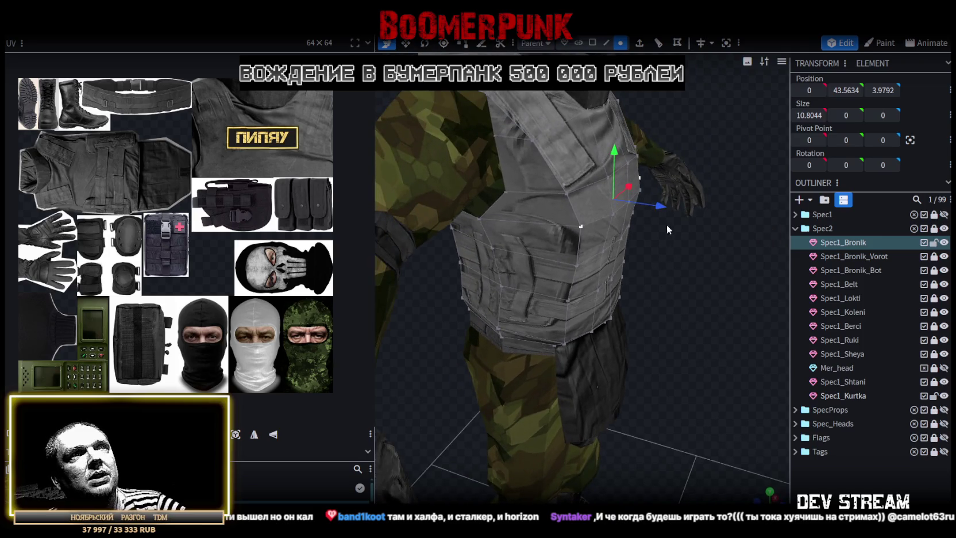
pyautogui.moveTo(707, 332); pyautogui.dragTo(609, 241)
pyautogui.press('s')
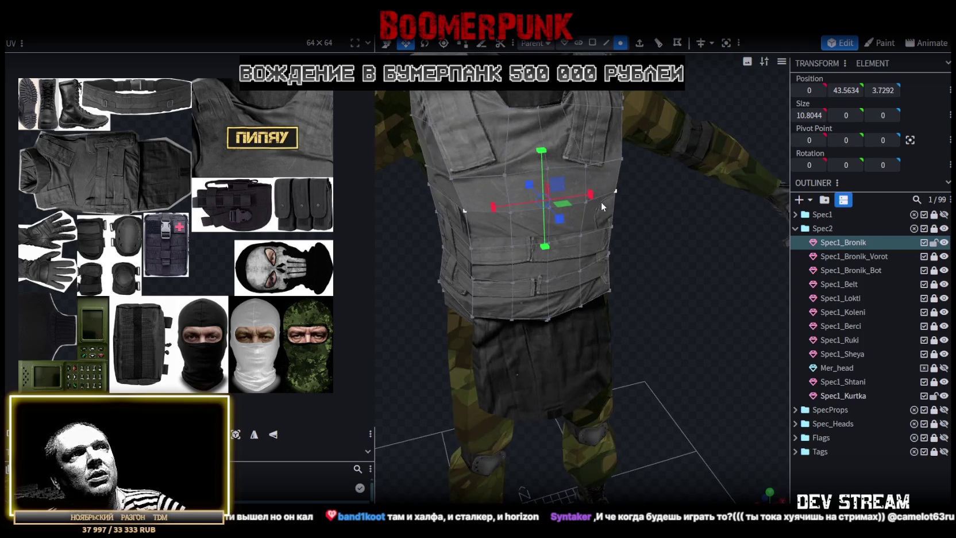
pyautogui.moveTo(591, 196); pyautogui.dragTo(598, 199)
# Orbit around to check the broadened vest, then show the desktop
pyautogui.moveTo(719, 317)
pyautogui.mouseDown()
pyautogui.moveTo(669, 297)
pyautogui.moveTo(676, 328)
pyautogui.moveTo(660, 288)
pyautogui.moveTo(354, 294)
pyautogui.moveTo(385, 257)
pyautogui.moveTo(410, 250)
pyautogui.moveTo(531, 288)
pyautogui.moveTo(706, 302)
pyautogui.moveTo(668, 352)
pyautogui.moveTo(686, 327)
pyautogui.moveTo(610, 317)
pyautogui.moveTo(594, 283)
pyautogui.moveTo(652, 321)
pyautogui.moveTo(668, 313)
pyautogui.moveTo(593, 336)
pyautogui.moveTo(631, 324)
pyautogui.moveTo(638, 292)
pyautogui.mouseUp()
pyautogui.scroll(2, 686, 344)
pyautogui.scroll(2, 686, 343)
pyautogui.scroll(-1, 684, 333)
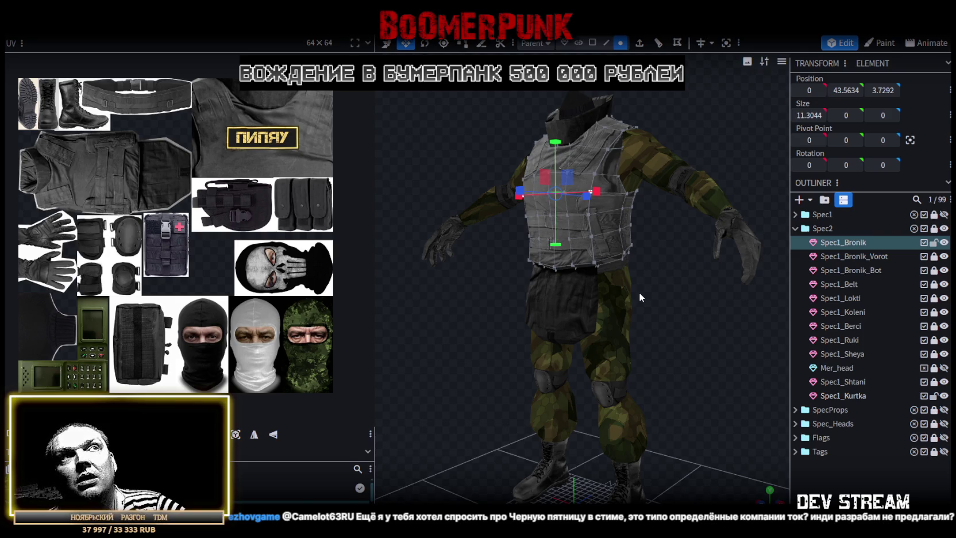
pyautogui.moveTo(639, 292); pyautogui.dragTo(660, 295)
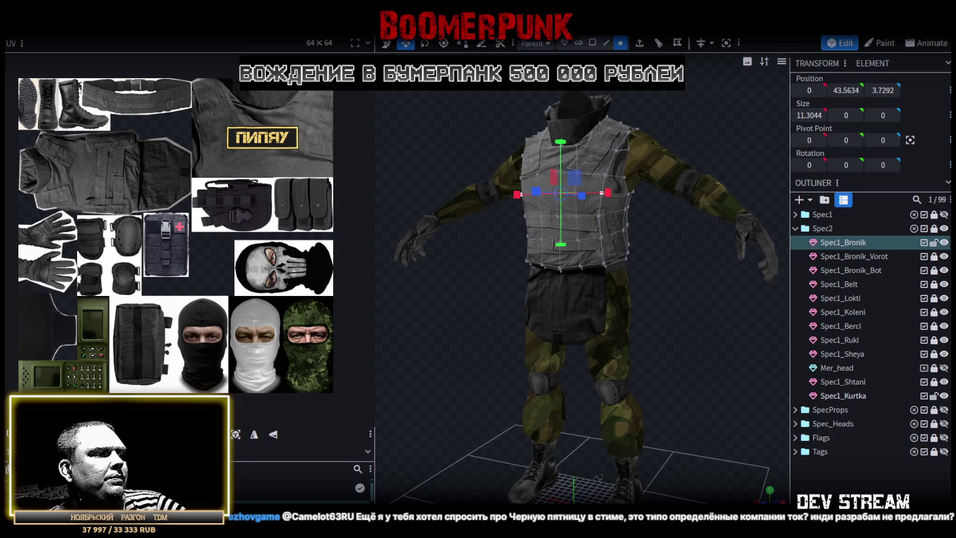
pyautogui.press('super+d')
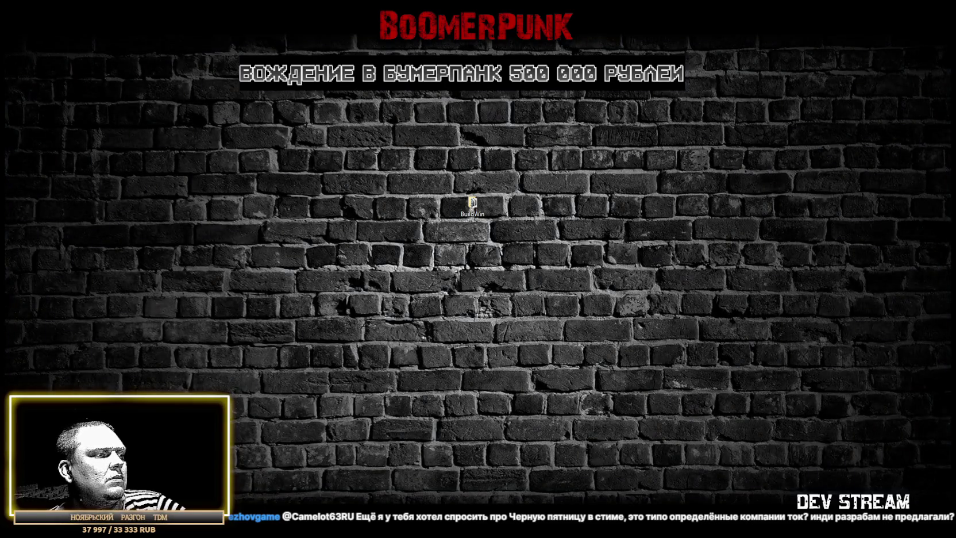
pyautogui.press('super+d')
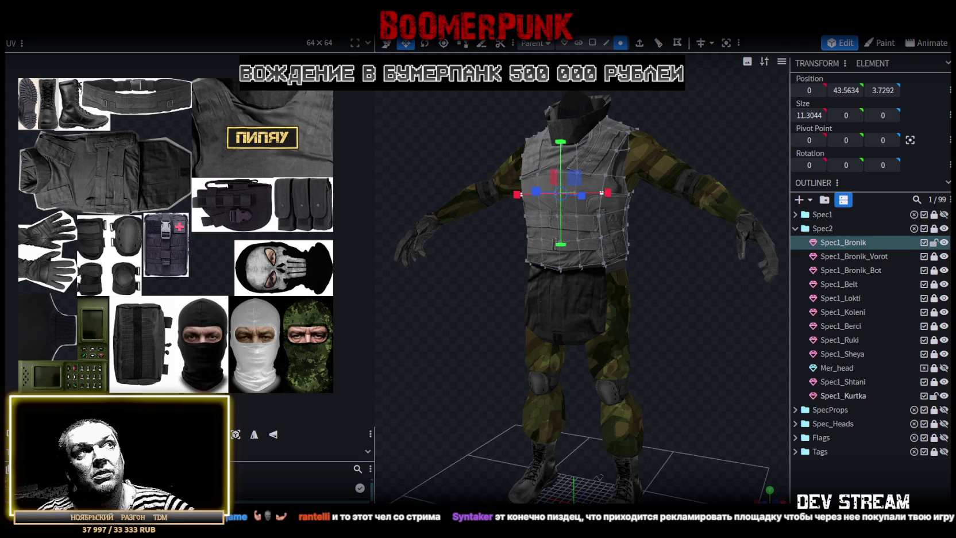
pyautogui.scroll(-2, 669, 377)
pyautogui.scroll(1, 691, 360)
pyautogui.scroll(1, 682, 340)
pyautogui.scroll(1, 653, 337)
pyautogui.scroll(1, 646, 338)
pyautogui.scroll(1, 646, 338)
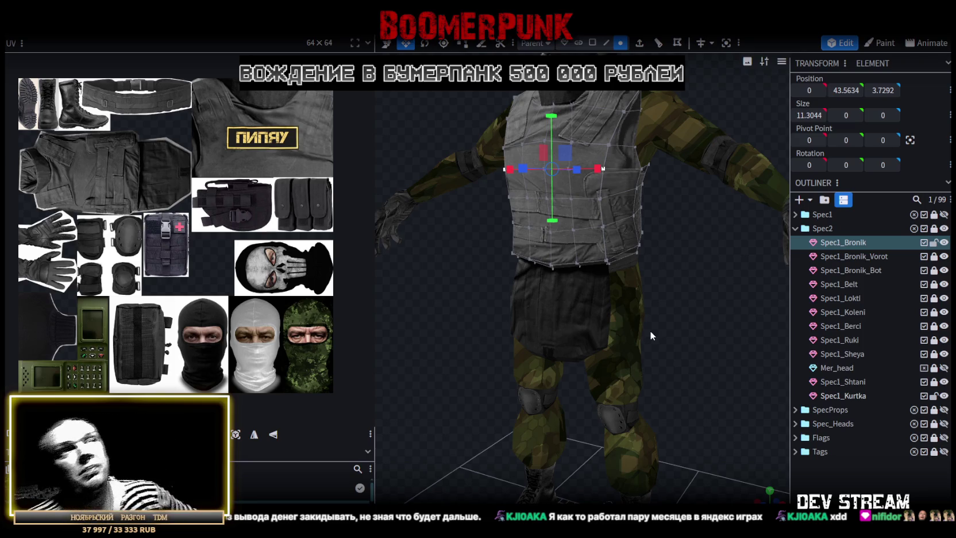
pyautogui.scroll(1, 606, 305)
# Inspect the legs and boots from several angles, then unlock Spec1_Shtani in the Outliner
pyautogui.moveTo(470, 274)
pyautogui.mouseDown()
pyautogui.moveTo(552, 304)
pyautogui.moveTo(584, 301)
pyautogui.moveTo(508, 277)
pyautogui.moveTo(625, 274)
pyautogui.moveTo(621, 295)
pyautogui.moveTo(604, 304)
pyautogui.moveTo(462, 302)
pyautogui.mouseUp()
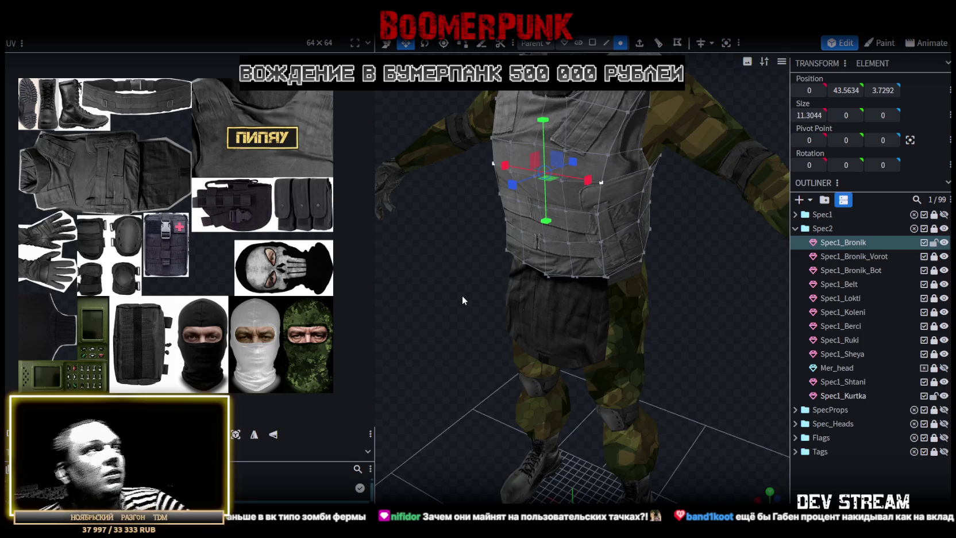
pyautogui.moveTo(627, 280)
pyautogui.mouseDown()
pyautogui.moveTo(700, 344)
pyautogui.moveTo(595, 290)
pyautogui.moveTo(605, 315)
pyautogui.moveTo(671, 306)
pyautogui.moveTo(634, 269)
pyautogui.moveTo(486, 272)
pyautogui.moveTo(668, 282)
pyautogui.moveTo(600, 296)
pyautogui.mouseUp()
pyautogui.scroll(-5, 608, 282)
pyautogui.scroll(5, 629, 278)
pyautogui.moveTo(612, 228); pyautogui.dragTo(658, 273)
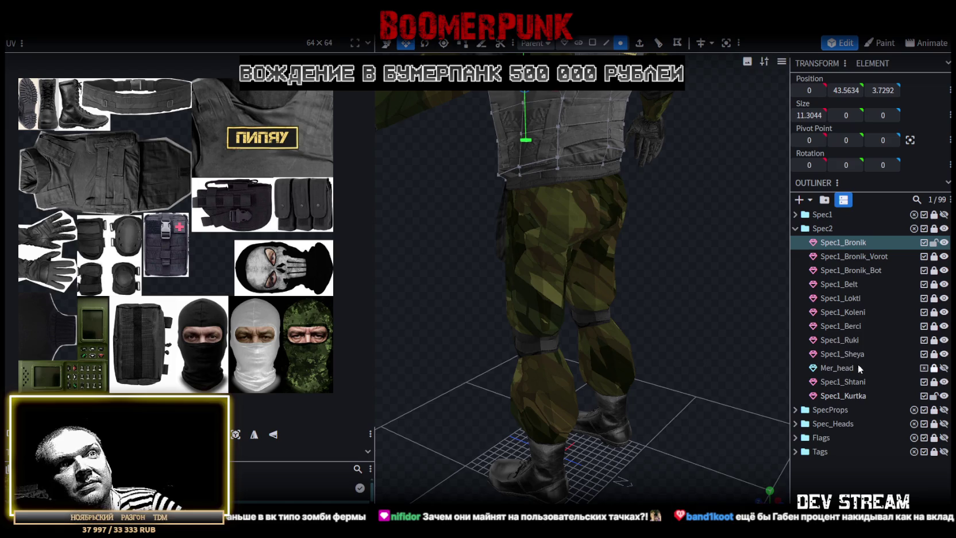
pyautogui.click(933, 383)
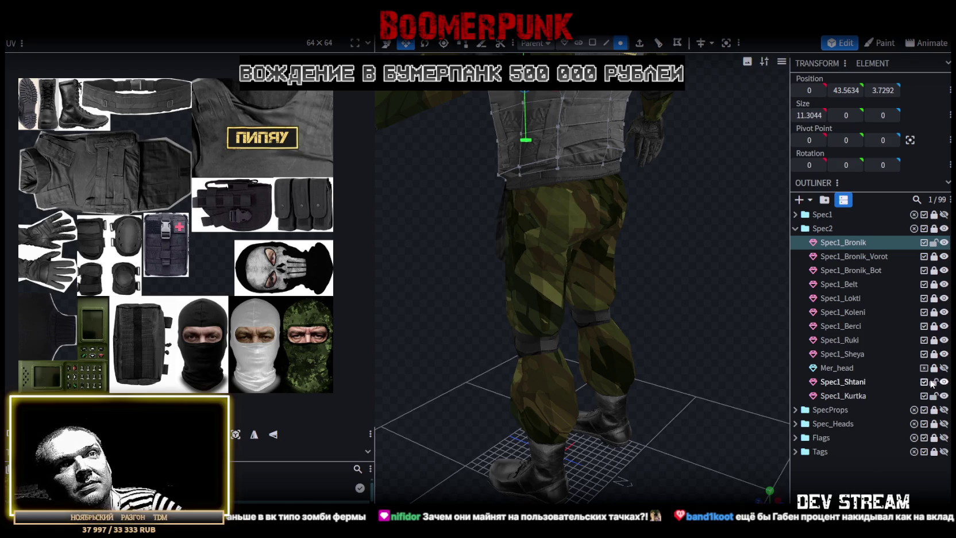
# Select the Spec1_Shtani seat faces on the back of the pants and narrow them on X
pyautogui.click(843, 382)
pyautogui.moveTo(702, 208); pyautogui.dragTo(754, 222)
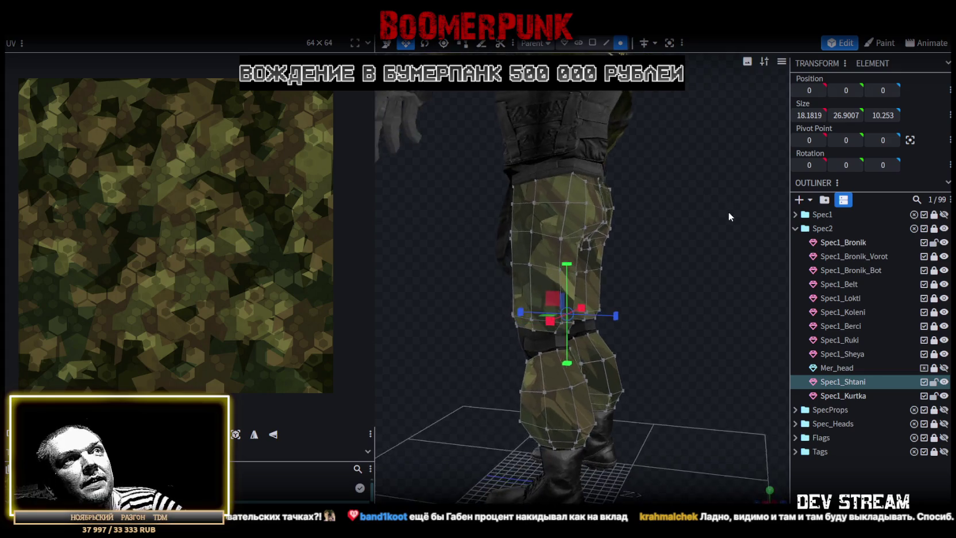
pyautogui.click(592, 42)
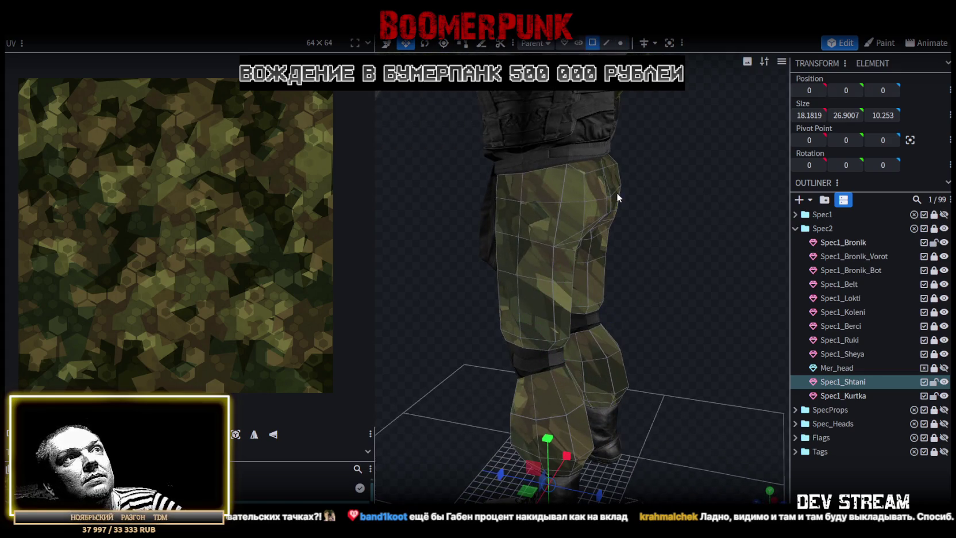
pyautogui.click(600, 206)
pyautogui.moveTo(599, 208)
pyautogui.mouseDown()
pyautogui.moveTo(646, 211)
pyautogui.moveTo(724, 282)
pyautogui.moveTo(628, 243)
pyautogui.mouseUp()
pyautogui.keyDown('shift'); pyautogui.click(644, 211); pyautogui.keyUp('shift')
pyautogui.press('v')
pyautogui.keyDown('shift'); pyautogui.click(555, 182); pyautogui.keyUp('shift')
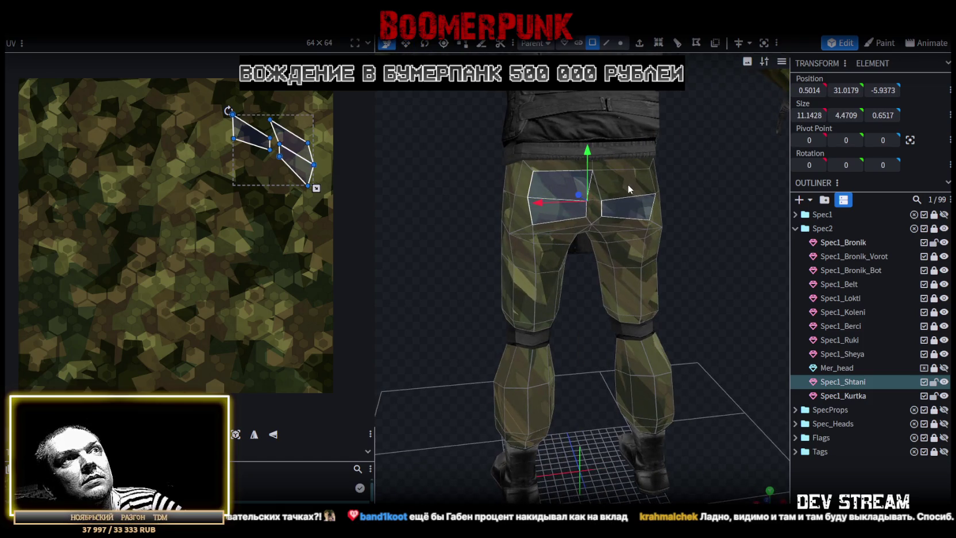
pyautogui.press('s')
pyautogui.moveTo(641, 199)
pyautogui.mouseDown()
pyautogui.moveTo(678, 229)
pyautogui.moveTo(708, 218)
pyautogui.moveTo(675, 219)
pyautogui.moveTo(635, 195)
pyautogui.mouseUp()
pyautogui.moveTo(649, 231)
pyautogui.mouseDown()
pyautogui.moveTo(569, 244)
pyautogui.moveTo(492, 227)
pyautogui.moveTo(390, 235)
pyautogui.mouseUp()
# Slim the shin bands on both legs, one ring ending at 5.5007 by 7.1155
pyautogui.scroll(3, 647, 239)
pyautogui.moveTo(647, 240)
pyautogui.mouseDown()
pyautogui.moveTo(698, 283)
pyautogui.moveTo(678, 270)
pyautogui.moveTo(679, 278)
pyautogui.moveTo(660, 278)
pyautogui.moveTo(683, 267)
pyautogui.moveTo(629, 292)
pyautogui.moveTo(517, 279)
pyautogui.moveTo(676, 265)
pyautogui.moveTo(732, 282)
pyautogui.mouseUp()
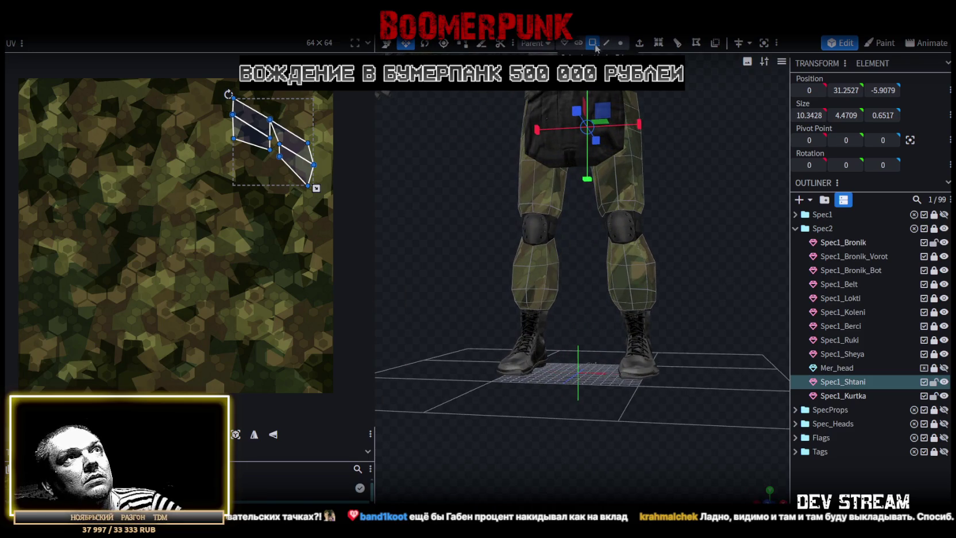
pyautogui.moveTo(475, 282)
pyautogui.keyDown('ctrl'); pyautogui.mouseDown()
pyautogui.moveTo(680, 279)
pyautogui.moveTo(717, 313)
pyautogui.moveTo(696, 291)
pyautogui.mouseUp(); pyautogui.keyUp('ctrl')
pyautogui.click(639, 277)
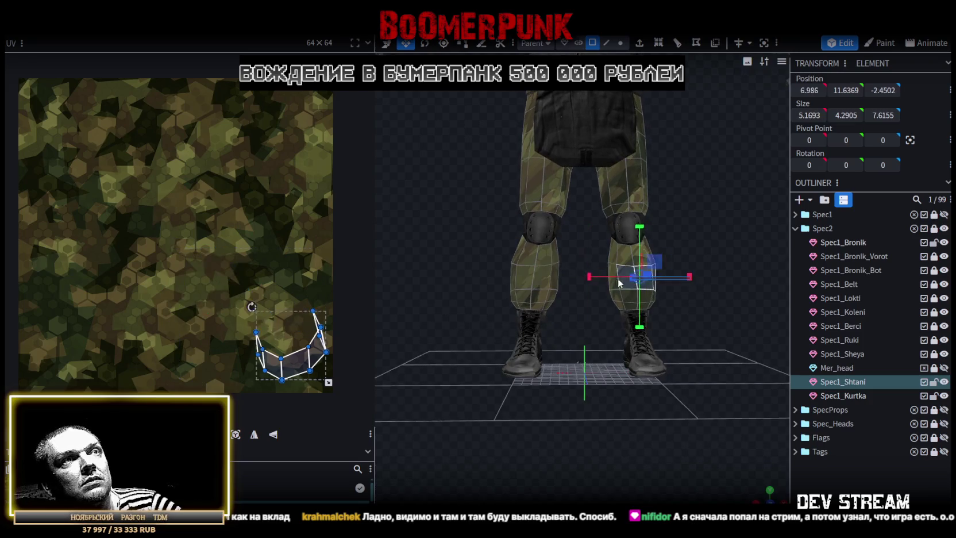
pyautogui.moveTo(709, 288)
pyautogui.mouseDown()
pyautogui.moveTo(542, 323)
pyautogui.moveTo(526, 308)
pyautogui.moveTo(510, 317)
pyautogui.moveTo(522, 318)
pyautogui.mouseUp()
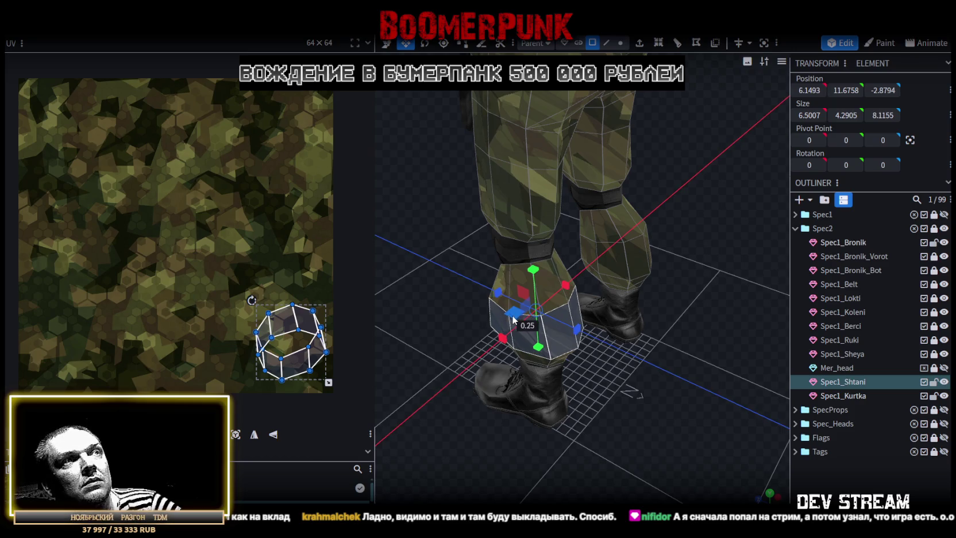
pyautogui.moveTo(523, 317)
pyautogui.mouseDown()
pyautogui.moveTo(516, 263)
pyautogui.moveTo(571, 337)
pyautogui.moveTo(369, 367)
pyautogui.moveTo(424, 348)
pyautogui.mouseUp()
pyautogui.click(520, 283)
pyautogui.moveTo(527, 357); pyautogui.dragTo(595, 258)
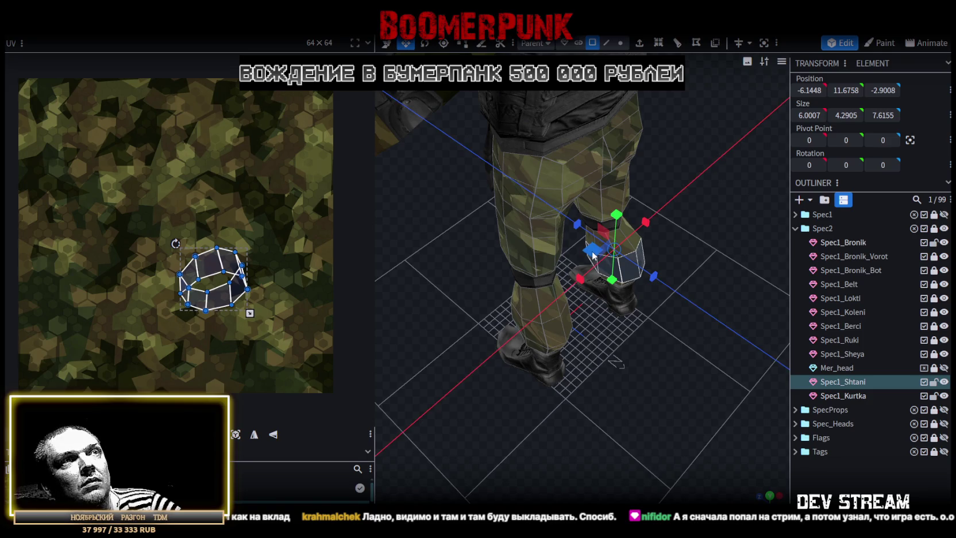
pyautogui.moveTo(409, 407); pyautogui.dragTo(626, 320)
# Save the model as CamShoters.bbmodel
pyautogui.scroll(-2, 665, 329)
pyautogui.scroll(-2, 657, 321)
pyautogui.scroll(2, 658, 322)
pyautogui.hotkey('ctrl', 's')
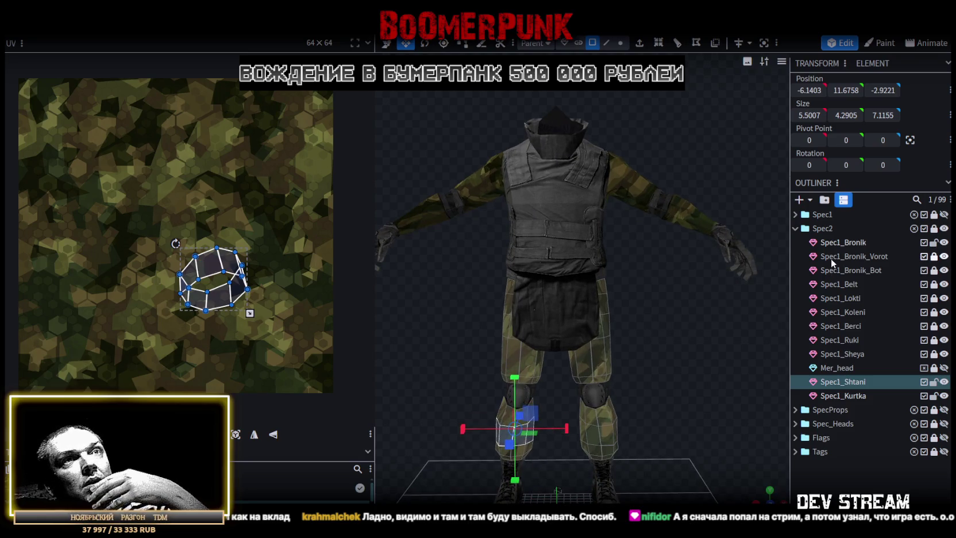
pyautogui.click(849, 243)
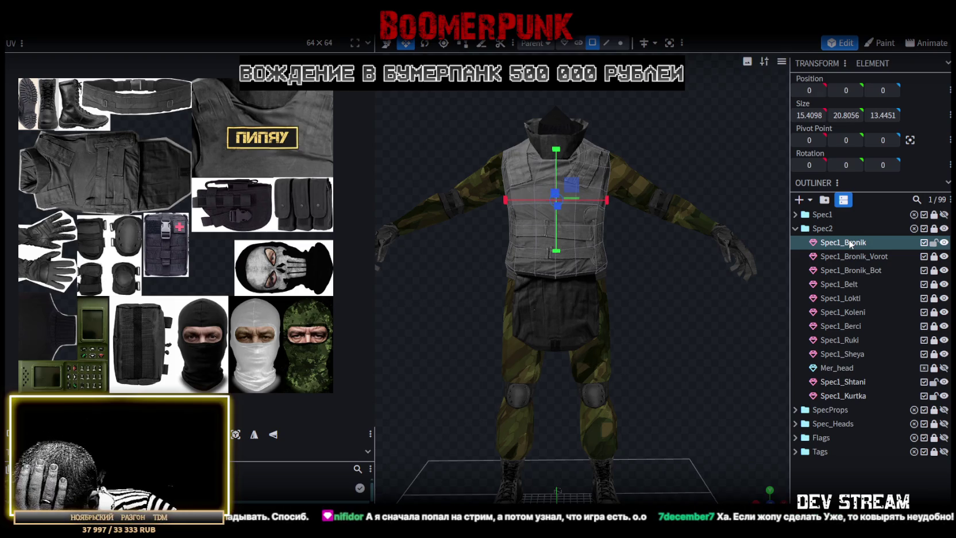
# Orbit around the Spec1_Bronik vest and select its lower strap to inspect it
pyautogui.moveTo(668, 275)
pyautogui.mouseDown()
pyautogui.moveTo(535, 305)
pyautogui.moveTo(337, 295)
pyautogui.moveTo(369, 277)
pyautogui.moveTo(345, 305)
pyautogui.moveTo(450, 318)
pyautogui.moveTo(638, 279)
pyautogui.moveTo(659, 323)
pyautogui.moveTo(648, 306)
pyautogui.mouseUp()
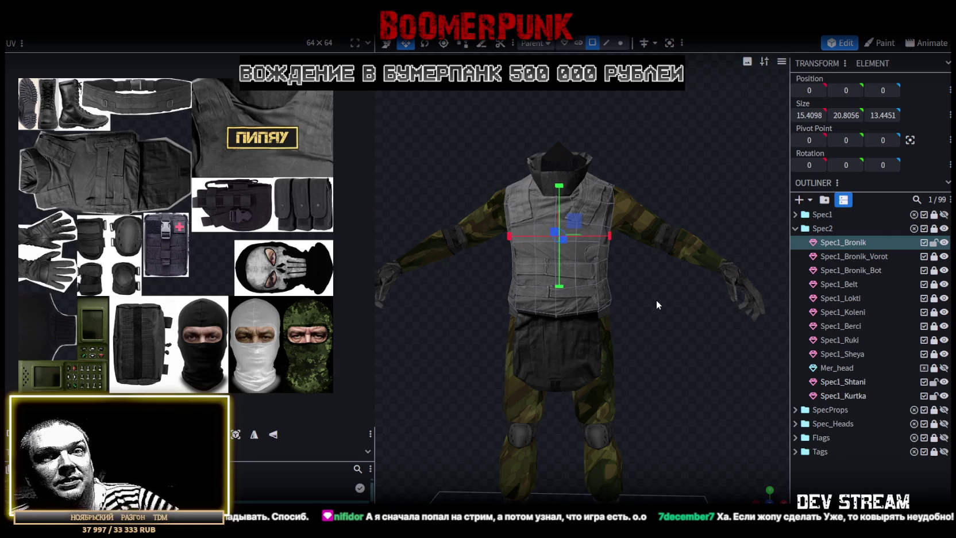
pyautogui.moveTo(686, 250)
pyautogui.mouseDown()
pyautogui.moveTo(557, 399)
pyautogui.moveTo(401, 399)
pyautogui.mouseUp()
pyautogui.scroll(3, 651, 335)
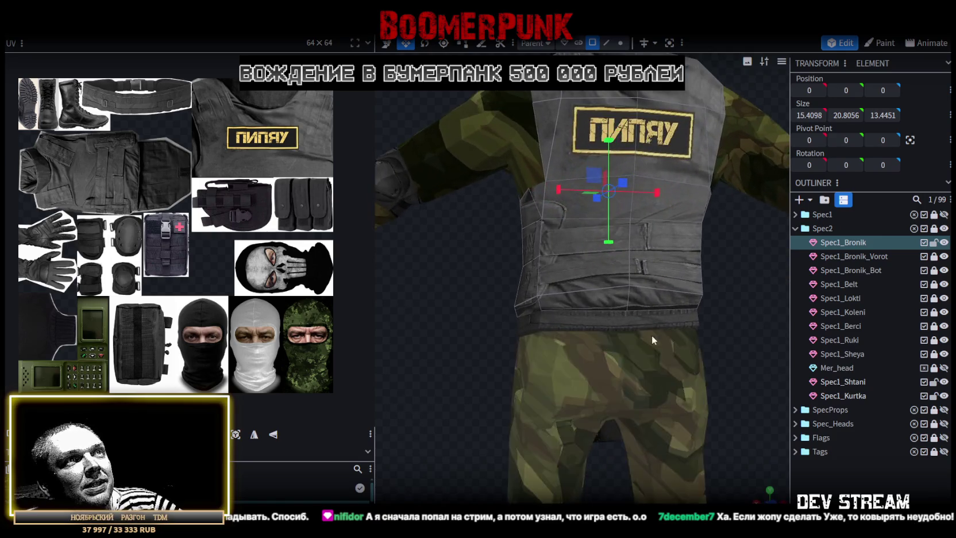
pyautogui.click(632, 292)
pyautogui.moveTo(629, 289)
pyautogui.mouseDown()
pyautogui.moveTo(719, 300)
pyautogui.moveTo(639, 358)
pyautogui.moveTo(659, 350)
pyautogui.mouseUp()
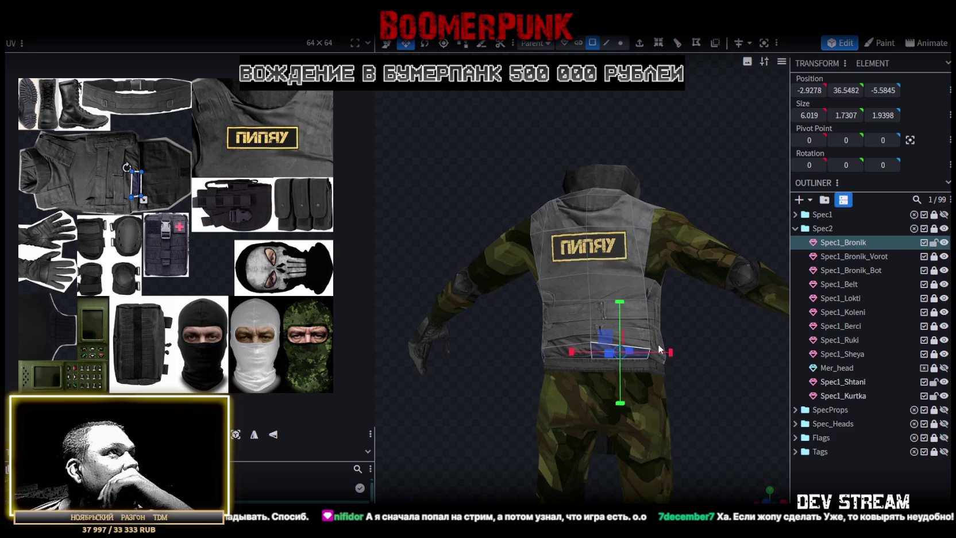
pyautogui.moveTo(513, 334)
pyautogui.mouseDown()
pyautogui.moveTo(519, 404)
pyautogui.moveTo(727, 399)
pyautogui.mouseUp()
pyautogui.scroll(2, 707, 182)
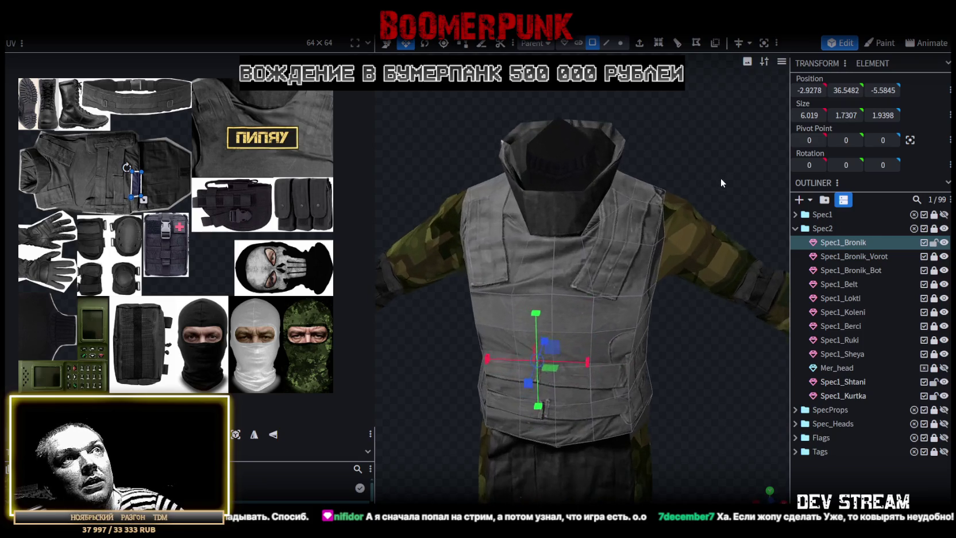
# Select the Spec1_Kurtka jacket and pick both of its shoulder faces
pyautogui.click(674, 208)
pyautogui.moveTo(715, 144)
pyautogui.mouseDown()
pyautogui.moveTo(635, 145)
pyautogui.moveTo(605, 237)
pyautogui.moveTo(726, 220)
pyautogui.moveTo(759, 154)
pyautogui.moveTo(644, 199)
pyautogui.moveTo(653, 195)
pyautogui.mouseUp()
pyautogui.click(607, 236)
pyautogui.keyDown('shift'); pyautogui.click(701, 231); pyautogui.keyUp('shift')
pyautogui.keyDown('shift'); pyautogui.click(709, 225); pyautogui.keyUp('shift')
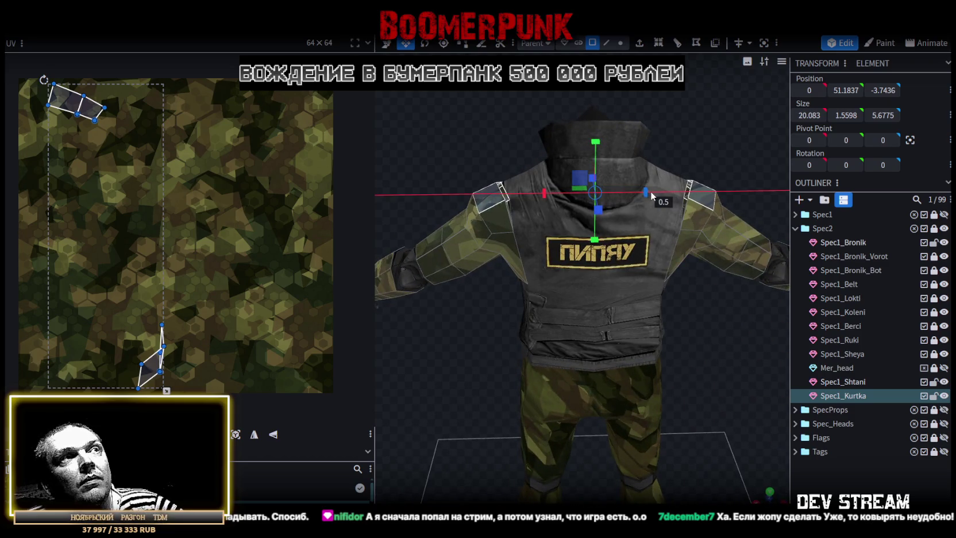
# Raise the jacket's shoulder faces slightly, then select both shoulder faces of the vest
pyautogui.press('v')
pyautogui.moveTo(597, 148)
pyautogui.mouseDown()
pyautogui.moveTo(543, 140)
pyautogui.moveTo(651, 124)
pyautogui.moveTo(642, 173)
pyautogui.mouseUp()
pyautogui.click(635, 213)
pyautogui.click(650, 208)
pyautogui.moveTo(650, 207)
pyautogui.mouseDown()
pyautogui.moveTo(723, 155)
pyautogui.moveTo(503, 196)
pyautogui.mouseUp()
pyautogui.keyDown('shift'); pyautogui.click(494, 211); pyautogui.keyUp('shift')
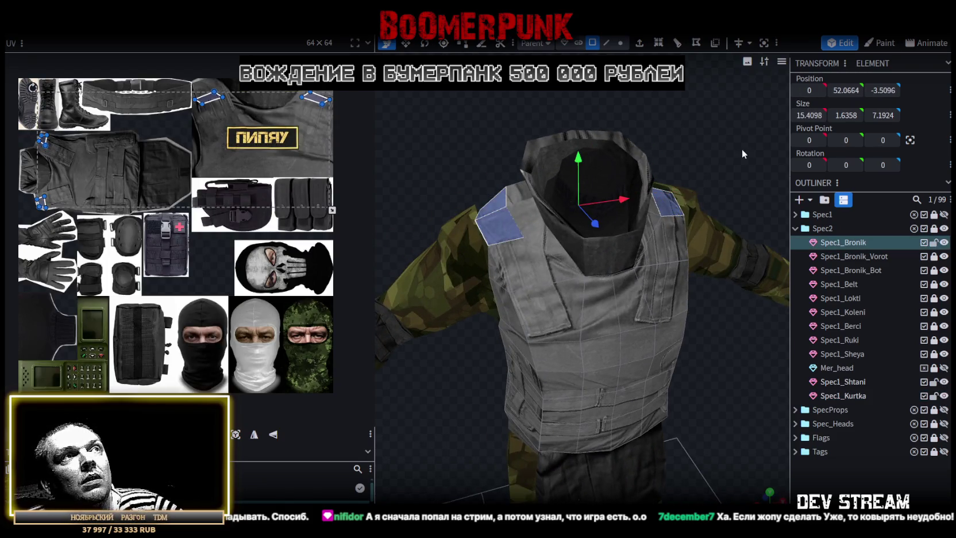
pyautogui.moveTo(739, 149); pyautogui.dragTo(726, 124)
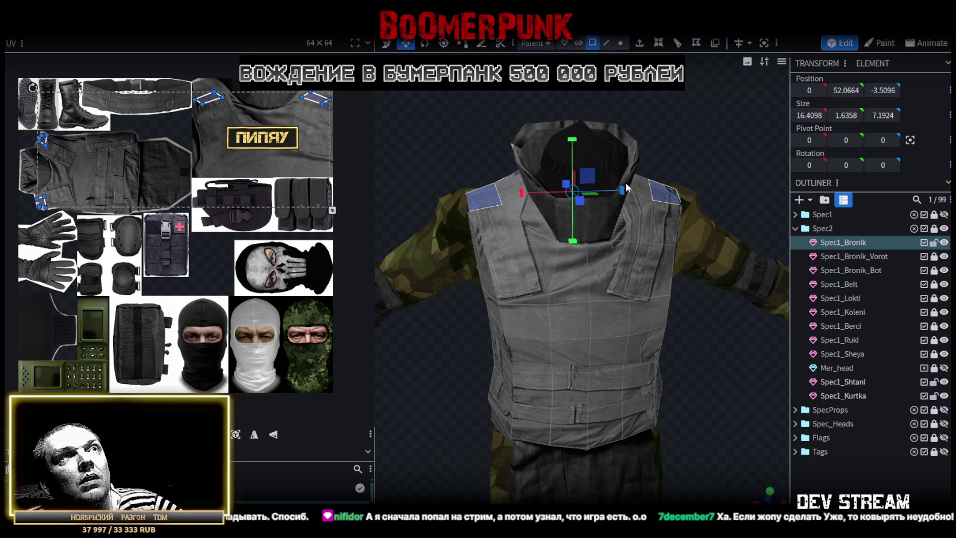
pyautogui.moveTo(455, 128)
pyautogui.mouseDown()
pyautogui.moveTo(659, 159)
pyautogui.moveTo(704, 205)
pyautogui.moveTo(609, 203)
pyautogui.mouseUp()
pyautogui.scroll(3, 662, 155)
pyautogui.scroll(3, 609, 203)
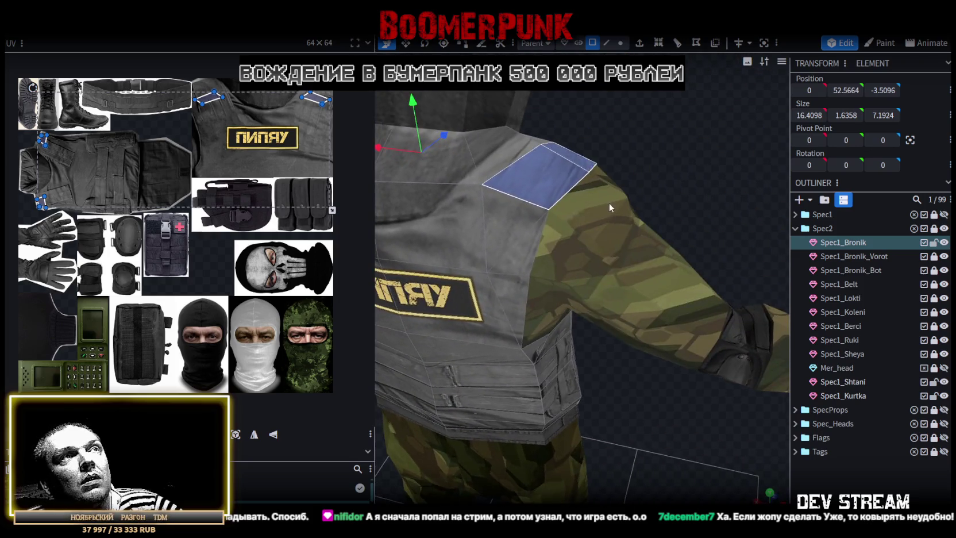
# Select the shoulder faces of Spec1_Kurtka and Spec1_Bronik together
pyautogui.click(609, 204)
pyautogui.moveTo(523, 200); pyautogui.dragTo(576, 140)
pyautogui.scroll(3, 425, 138)
pyautogui.moveTo(425, 138)
pyautogui.mouseDown()
pyautogui.moveTo(426, 149)
pyautogui.moveTo(511, 162)
pyautogui.moveTo(514, 143)
pyautogui.moveTo(783, 133)
pyautogui.mouseUp()
pyautogui.click(512, 162)
pyautogui.scroll(-5, 736, 139)
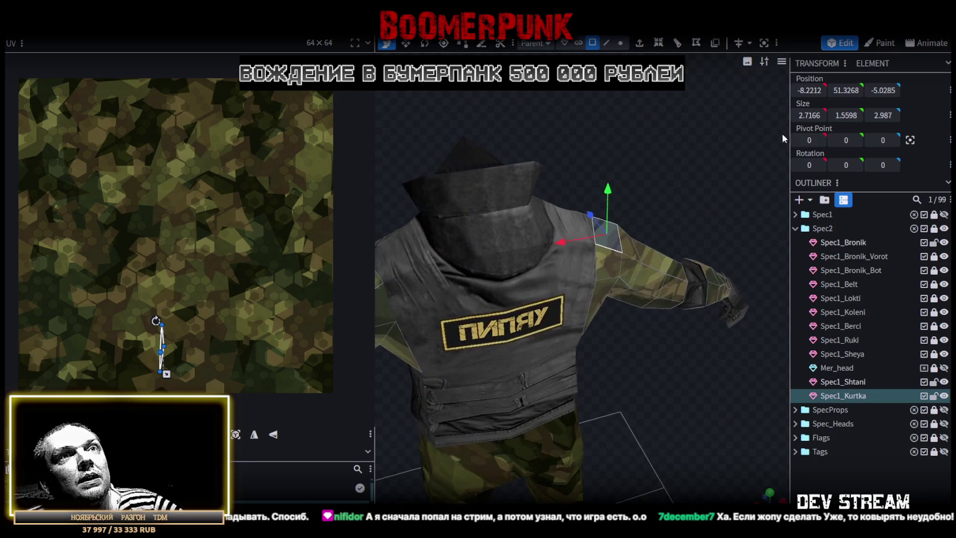
pyautogui.keyDown('ctrl'); pyautogui.click(853, 243); pyautogui.keyUp('ctrl')
pyautogui.moveTo(698, 179)
pyautogui.mouseDown()
pyautogui.moveTo(603, 169)
pyautogui.moveTo(594, 121)
pyautogui.mouseUp()
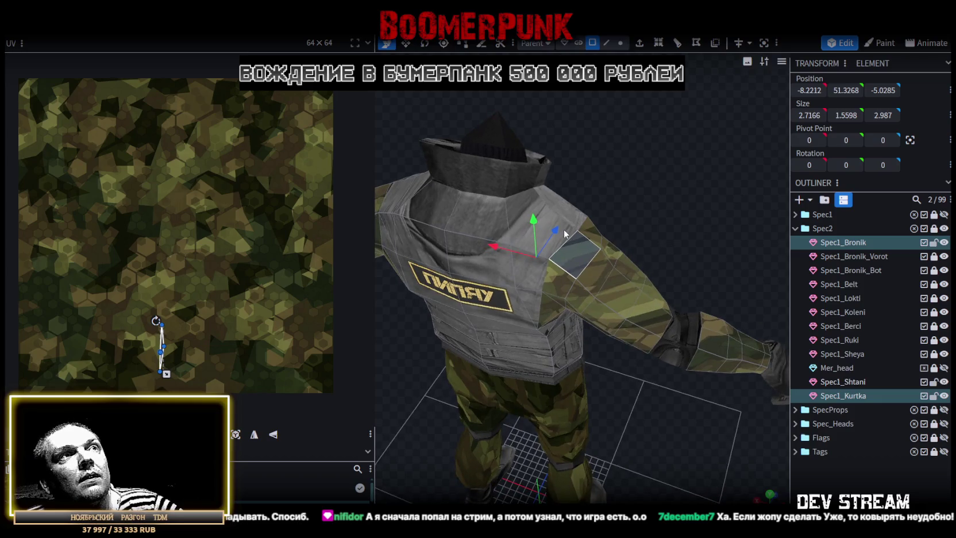
pyautogui.keyDown('ctrl'); pyautogui.click(587, 238); pyautogui.keyUp('ctrl')
pyautogui.moveTo(606, 163)
pyautogui.mouseDown()
pyautogui.moveTo(708, 142)
pyautogui.moveTo(482, 302)
pyautogui.moveTo(668, 339)
pyautogui.moveTo(595, 194)
pyautogui.mouseUp()
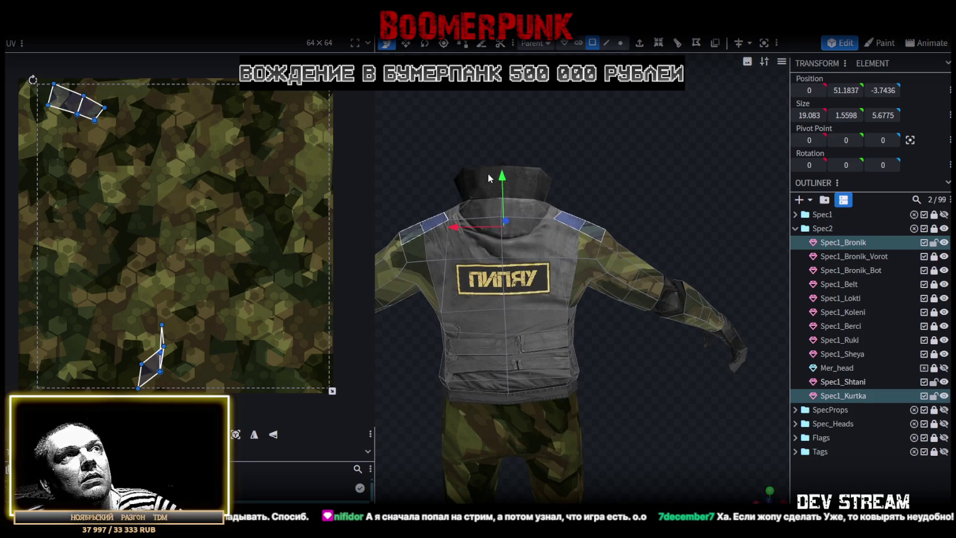
# Raise the selected shoulder faces on Y and scale them wider on X
pyautogui.moveTo(503, 176)
pyautogui.mouseDown()
pyautogui.moveTo(632, 215)
pyautogui.moveTo(609, 222)
pyautogui.mouseUp()
pyautogui.press('s')
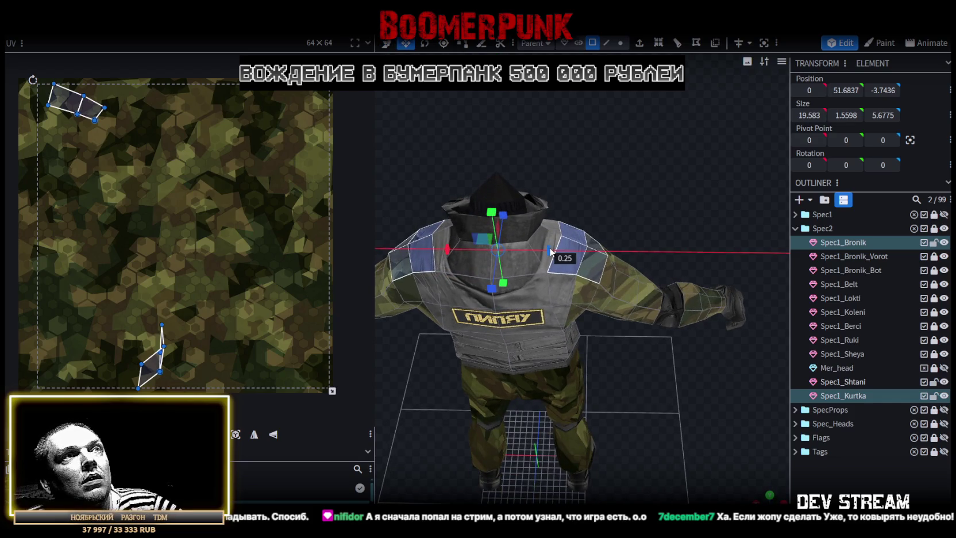
pyautogui.moveTo(717, 211)
pyautogui.mouseDown()
pyautogui.moveTo(460, 178)
pyautogui.moveTo(445, 143)
pyautogui.moveTo(687, 153)
pyautogui.moveTo(649, 193)
pyautogui.moveTo(688, 373)
pyautogui.moveTo(561, 366)
pyautogui.moveTo(666, 380)
pyautogui.moveTo(692, 256)
pyautogui.mouseUp()
# Select only the vest and orbit around the soldier to check the shoulders and back patch
pyautogui.moveTo(615, 207); pyautogui.dragTo(605, 138)
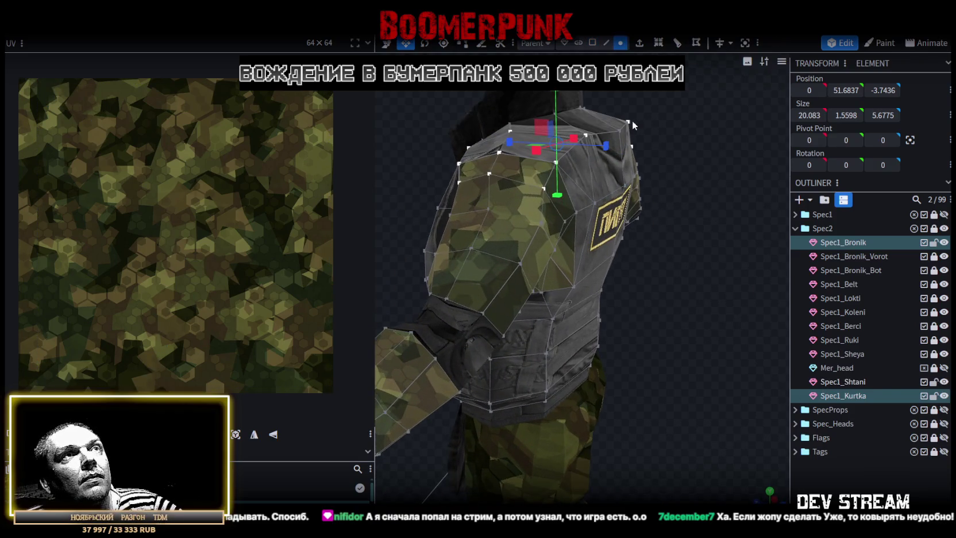
pyautogui.click(605, 139)
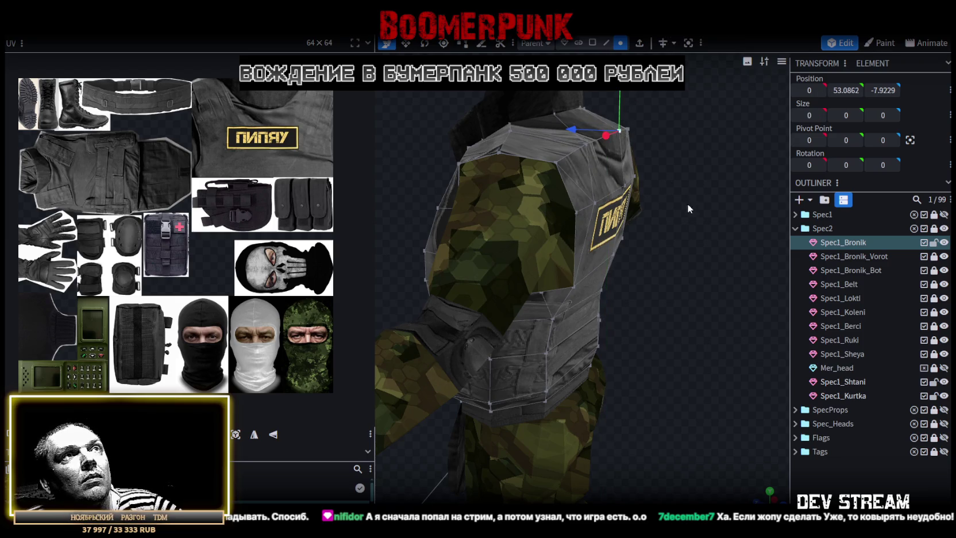
pyautogui.moveTo(689, 208); pyautogui.dragTo(636, 182)
pyautogui.moveTo(712, 249)
pyautogui.mouseDown()
pyautogui.moveTo(425, 228)
pyautogui.moveTo(440, 213)
pyautogui.mouseUp()
pyautogui.scroll(-2, 440, 212)
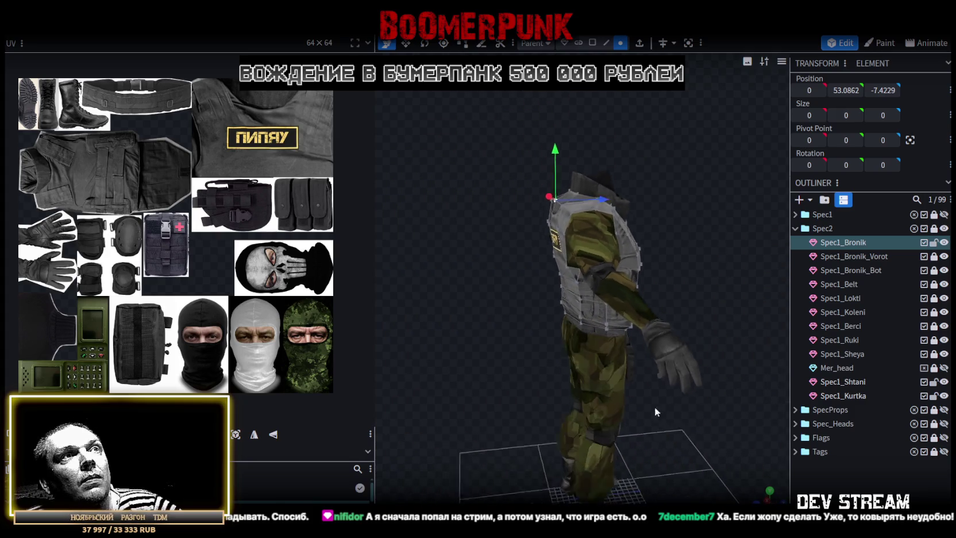
pyautogui.moveTo(655, 407)
pyautogui.mouseDown()
pyautogui.moveTo(700, 345)
pyautogui.moveTo(493, 321)
pyautogui.mouseUp()
pyautogui.scroll(3, 509, 325)
pyautogui.scroll(-2, 542, 324)
pyautogui.scroll(-1, 520, 331)
pyautogui.moveTo(534, 345)
pyautogui.mouseDown()
pyautogui.moveTo(656, 394)
pyautogui.moveTo(559, 343)
pyautogui.moveTo(424, 368)
pyautogui.moveTo(398, 361)
pyautogui.moveTo(650, 379)
pyautogui.mouseUp()
pyautogui.scroll(1, 424, 369)
pyautogui.scroll(2, 650, 379)
pyautogui.click(654, 198)
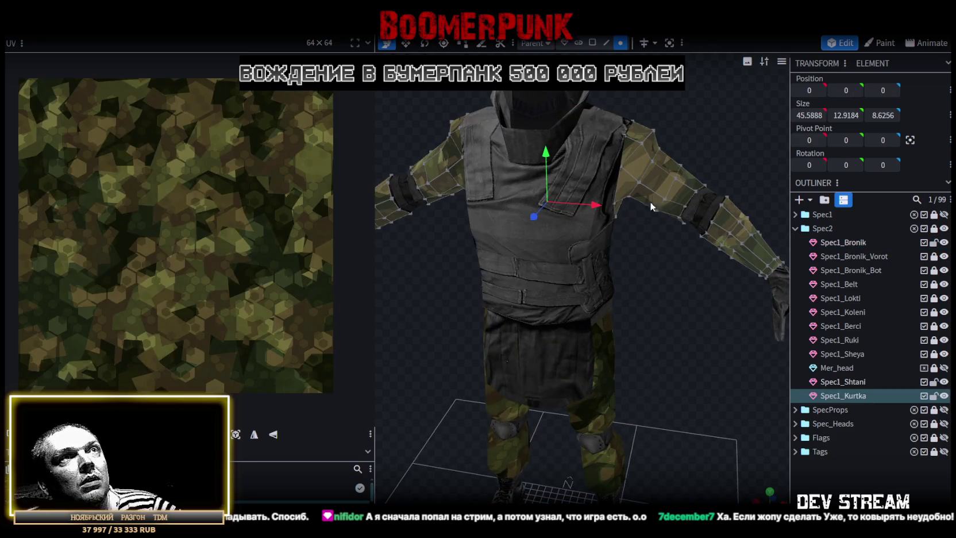
# Revert the broken vertex pull, then resize both jacket shoulder vertices inward to 19.083 wide
pyautogui.moveTo(755, 140); pyautogui.dragTo(650, 135)
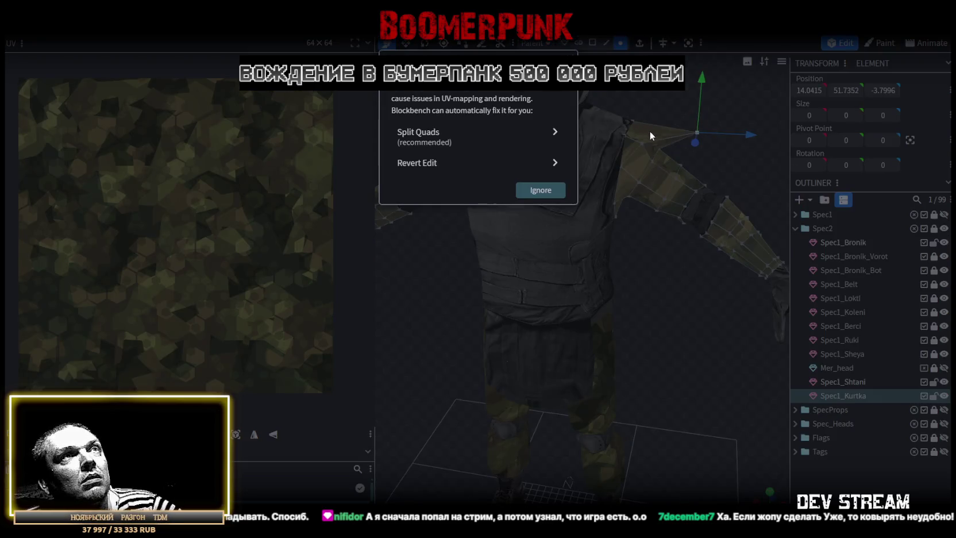
pyautogui.press('Escape')
pyautogui.hotkey('ctrl', 'z')
pyautogui.moveTo(658, 102)
pyautogui.mouseDown()
pyautogui.moveTo(735, 90)
pyautogui.moveTo(457, 123)
pyautogui.mouseUp()
pyautogui.keyDown('shift'); pyautogui.click(458, 125); pyautogui.keyUp('shift')
pyautogui.press('s')
pyautogui.moveTo(611, 125)
pyautogui.mouseDown()
pyautogui.moveTo(616, 153)
pyautogui.moveTo(520, 304)
pyautogui.moveTo(430, 295)
pyautogui.moveTo(437, 245)
pyautogui.moveTo(584, 273)
pyautogui.moveTo(648, 261)
pyautogui.mouseUp()
pyautogui.scroll(-3, 678, 268)
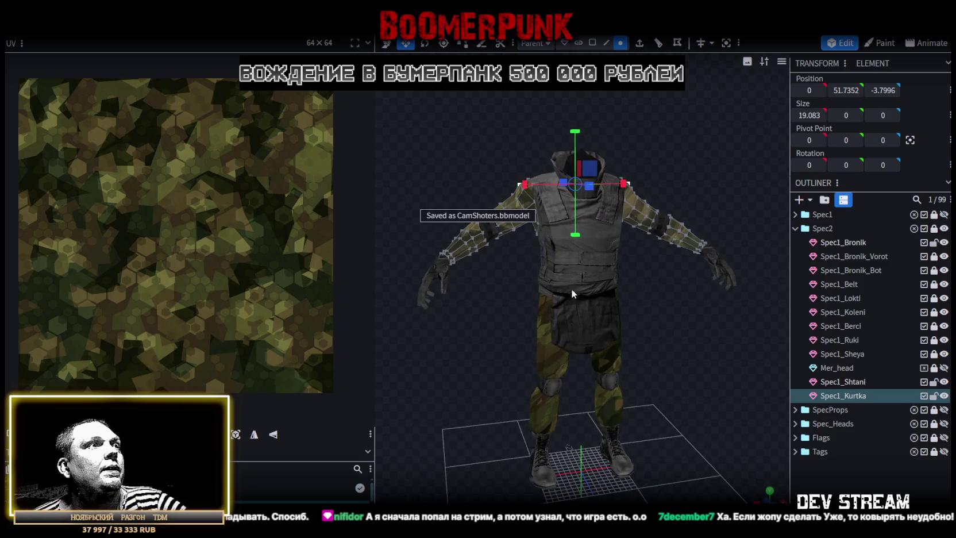
pyautogui.scroll(-3, 152, 295)
pyautogui.moveTo(654, 306)
pyautogui.mouseDown()
pyautogui.moveTo(585, 331)
pyautogui.moveTo(611, 315)
pyautogui.moveTo(688, 311)
pyautogui.moveTo(729, 326)
pyautogui.moveTo(733, 339)
pyautogui.moveTo(683, 321)
pyautogui.moveTo(676, 295)
pyautogui.moveTo(715, 275)
pyautogui.moveTo(655, 311)
pyautogui.moveTo(396, 307)
pyautogui.moveTo(442, 290)
pyautogui.moveTo(629, 287)
pyautogui.moveTo(656, 277)
pyautogui.moveTo(678, 311)
pyautogui.moveTo(694, 315)
pyautogui.moveTo(611, 318)
pyautogui.moveTo(497, 353)
pyautogui.moveTo(465, 339)
pyautogui.mouseUp()
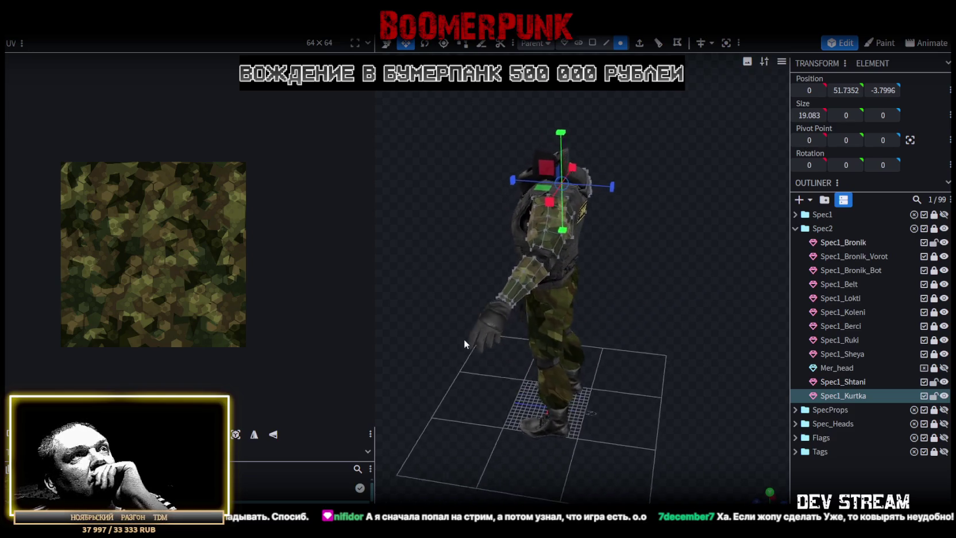
pyautogui.scroll(5, 432, 310)
pyautogui.moveTo(433, 311); pyautogui.dragTo(534, 395)
pyautogui.scroll(3, 474, 383)
pyautogui.scroll(2, 492, 383)
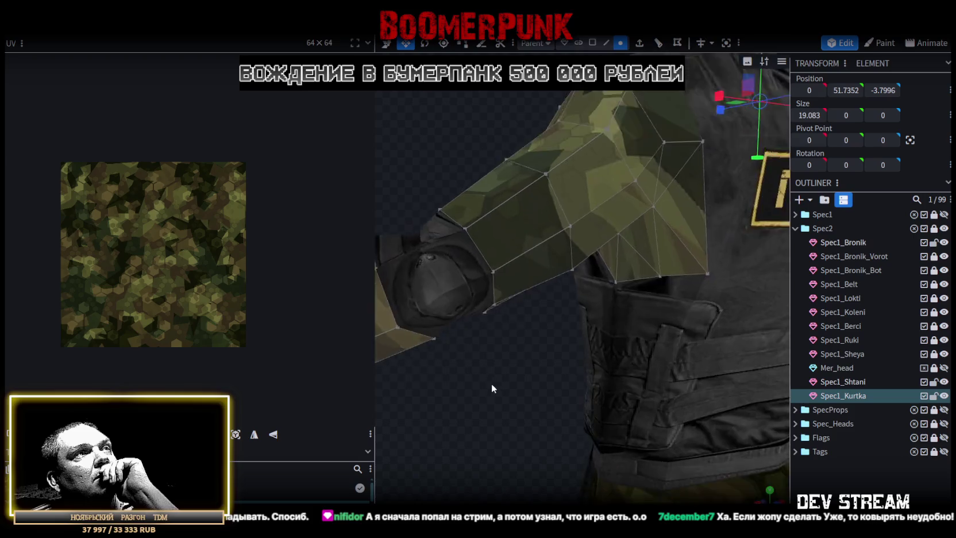
pyautogui.scroll(2, 534, 392)
pyautogui.scroll(2, 532, 392)
pyautogui.scroll(-3, 532, 392)
pyautogui.scroll(-3, 512, 391)
pyautogui.moveTo(511, 392)
pyautogui.mouseDown()
pyautogui.moveTo(589, 402)
pyautogui.moveTo(681, 395)
pyautogui.moveTo(718, 366)
pyautogui.moveTo(721, 393)
pyautogui.moveTo(708, 379)
pyautogui.moveTo(641, 374)
pyautogui.moveTo(617, 422)
pyautogui.moveTo(662, 260)
pyautogui.moveTo(701, 296)
pyautogui.moveTo(675, 278)
pyautogui.moveTo(667, 303)
pyautogui.moveTo(631, 307)
pyautogui.moveTo(633, 296)
pyautogui.moveTo(675, 285)
pyautogui.moveTo(691, 333)
pyautogui.moveTo(671, 290)
pyautogui.moveTo(641, 308)
pyautogui.moveTo(653, 305)
pyautogui.moveTo(662, 322)
pyautogui.moveTo(706, 298)
pyautogui.moveTo(691, 326)
pyautogui.moveTo(723, 285)
pyautogui.moveTo(549, 244)
pyautogui.moveTo(554, 174)
pyautogui.moveTo(627, 235)
pyautogui.moveTo(711, 266)
pyautogui.moveTo(688, 295)
pyautogui.moveTo(705, 283)
pyautogui.moveTo(691, 330)
pyautogui.moveTo(703, 300)
pyautogui.moveTo(677, 316)
pyautogui.moveTo(655, 306)
pyautogui.mouseUp()
pyautogui.scroll(-2, 718, 362)
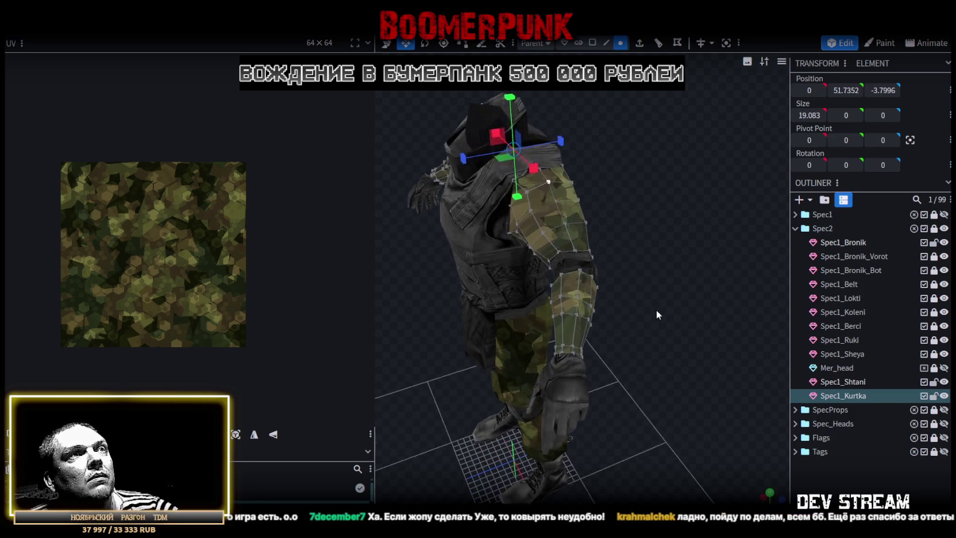
pyautogui.scroll(5, 668, 338)
pyautogui.moveTo(669, 337); pyautogui.dragTo(601, 102)
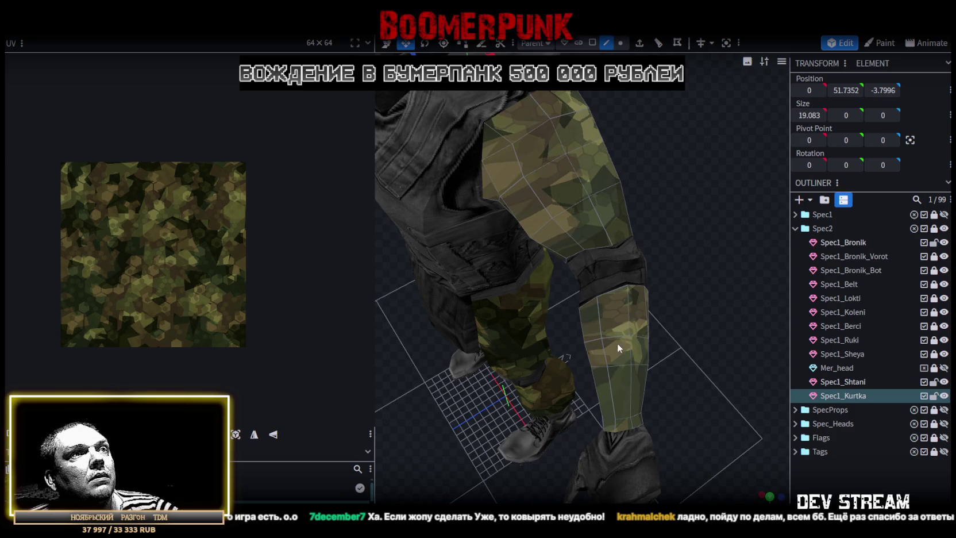
# Loop-cut one jacket forearm near the cuff and flare the new ring to 3.8778 by 4.509
pyautogui.click(631, 350)
pyautogui.moveTo(713, 307); pyautogui.dragTo(648, 43)
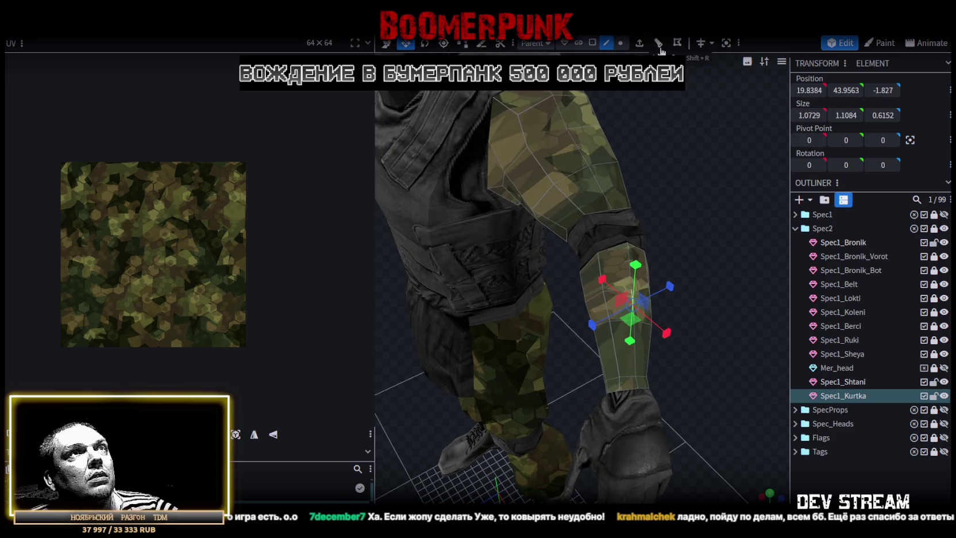
pyautogui.click(658, 46)
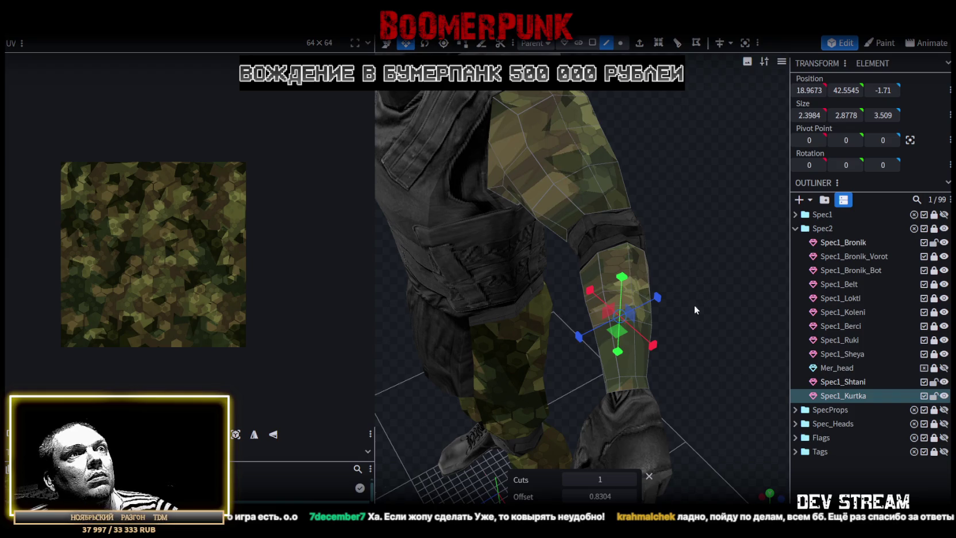
pyautogui.moveTo(695, 306); pyautogui.dragTo(636, 267)
pyautogui.moveTo(590, 289); pyautogui.dragTo(580, 282)
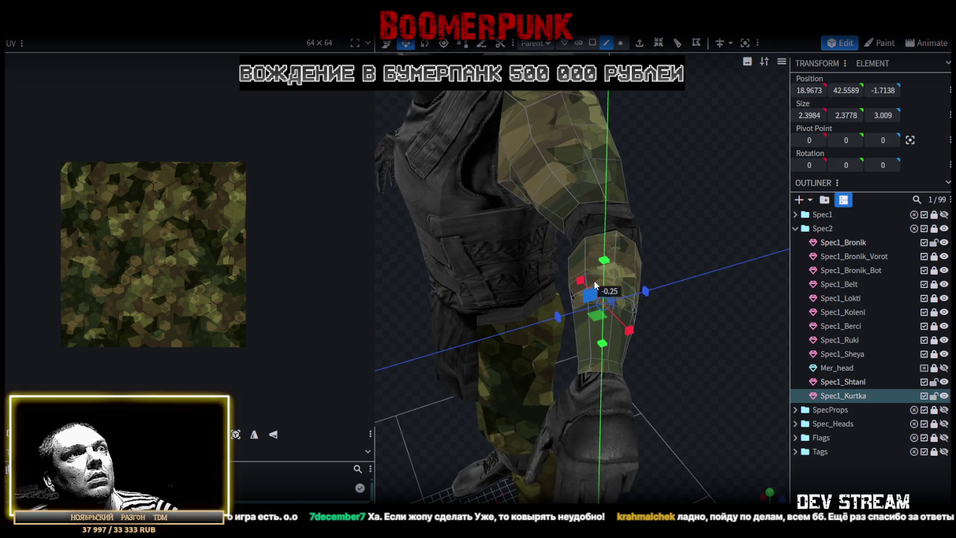
pyautogui.moveTo(583, 281)
pyautogui.mouseDown()
pyautogui.moveTo(593, 186)
pyautogui.moveTo(679, 228)
pyautogui.moveTo(744, 242)
pyautogui.moveTo(694, 282)
pyautogui.moveTo(661, 272)
pyautogui.mouseUp()
pyautogui.hotkey('ctrl', 'z')
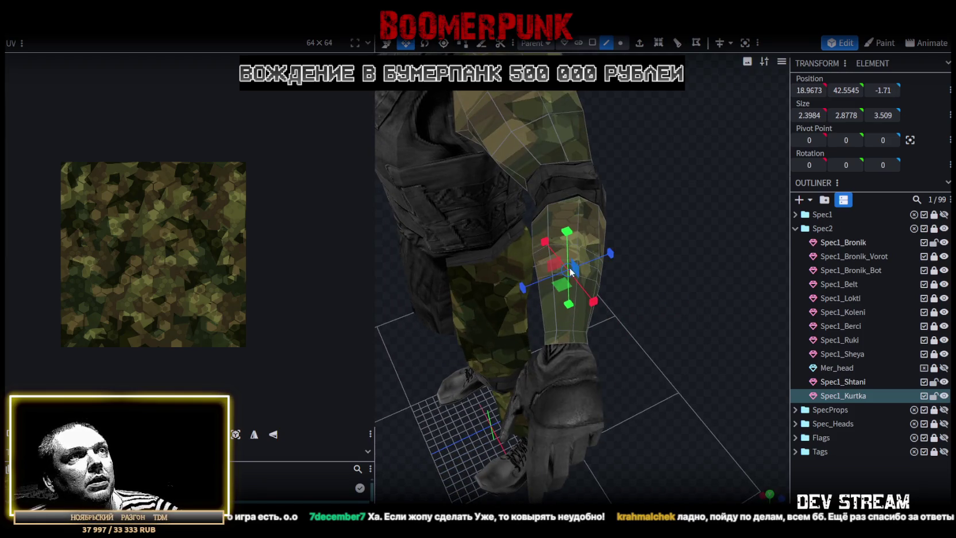
pyautogui.hotkey('ctrl', 'y')
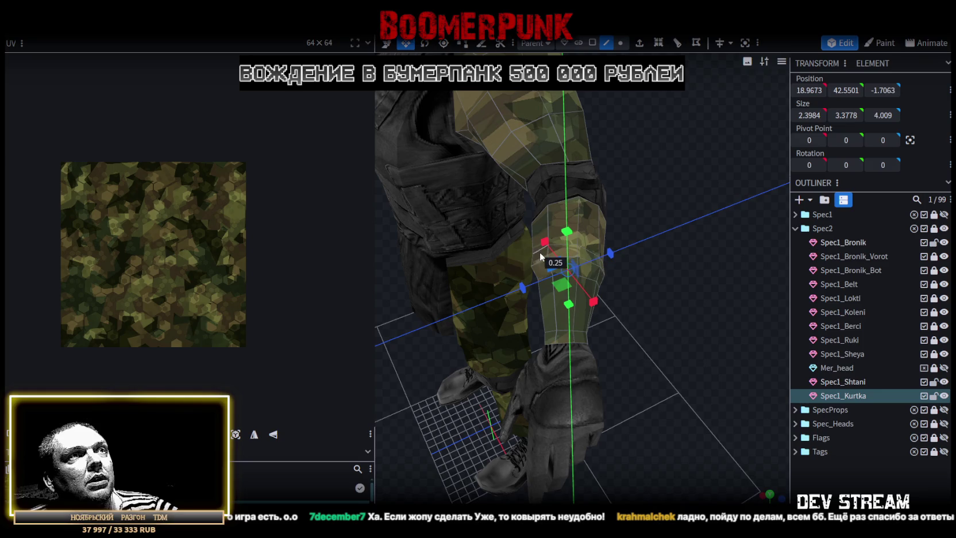
# Widen the matching ring on the other forearm by 0.5 and select its wrist cuff faces
pyautogui.moveTo(537, 252)
pyautogui.mouseDown()
pyautogui.moveTo(424, 285)
pyautogui.moveTo(725, 169)
pyautogui.mouseUp()
pyautogui.click(655, 208)
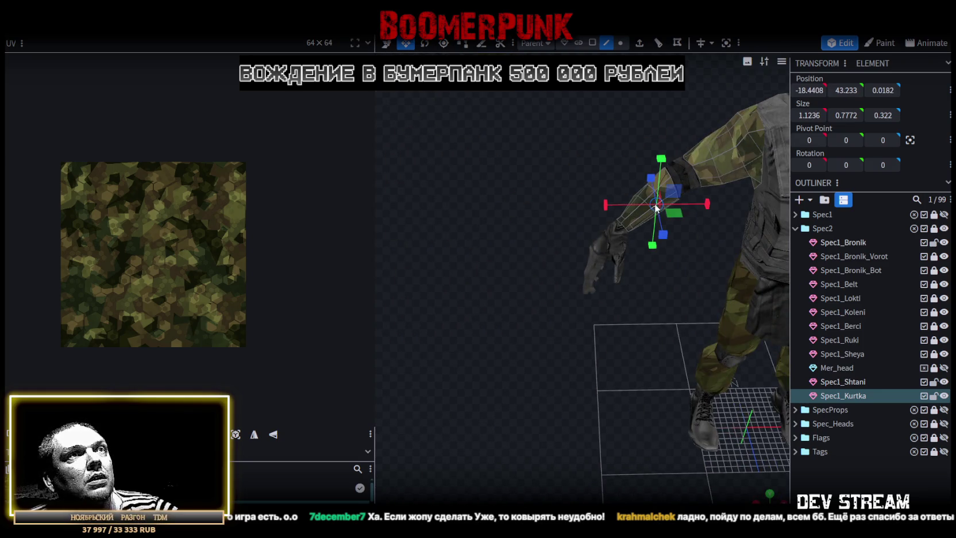
pyautogui.moveTo(638, 196)
pyautogui.mouseDown()
pyautogui.moveTo(516, 406)
pyautogui.moveTo(642, 372)
pyautogui.moveTo(607, 221)
pyautogui.mouseUp()
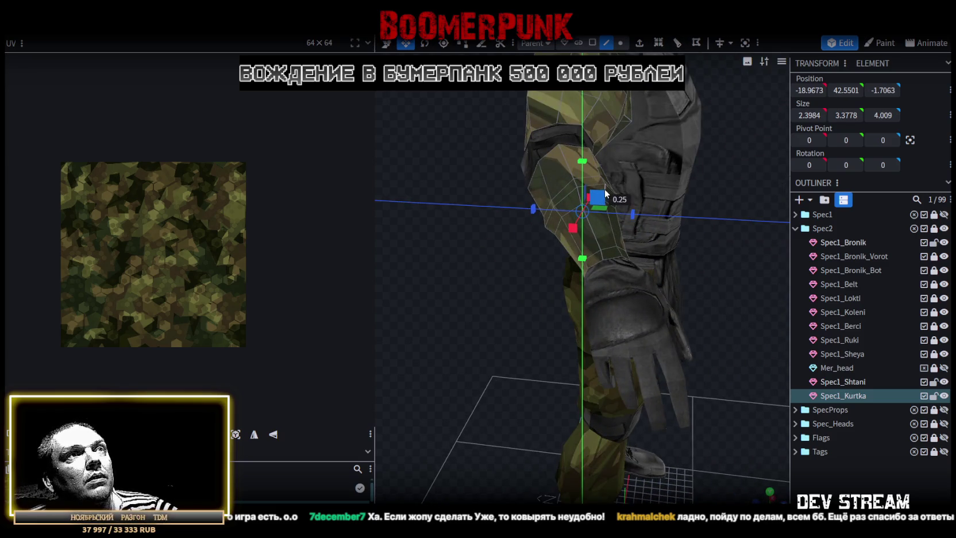
pyautogui.moveTo(607, 187)
pyautogui.mouseDown()
pyautogui.moveTo(715, 242)
pyautogui.moveTo(621, 248)
pyautogui.moveTo(691, 283)
pyautogui.moveTo(586, 107)
pyautogui.mouseUp()
pyautogui.moveTo(492, 350)
pyautogui.mouseDown()
pyautogui.moveTo(452, 355)
pyautogui.moveTo(440, 371)
pyautogui.moveTo(546, 334)
pyautogui.moveTo(569, 310)
pyautogui.mouseUp()
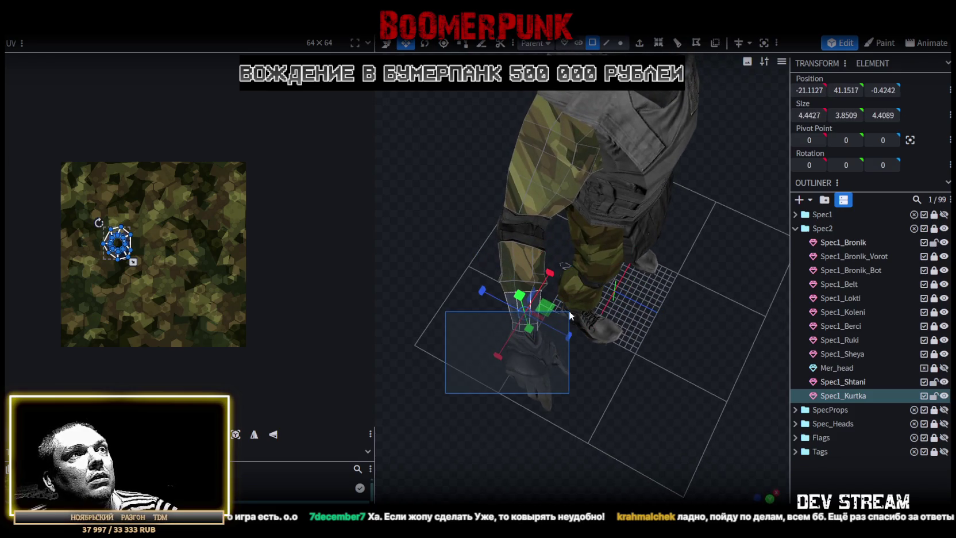
pyautogui.moveTo(677, 335)
pyautogui.mouseDown()
pyautogui.moveTo(582, 297)
pyautogui.moveTo(583, 314)
pyautogui.moveTo(609, 299)
pyautogui.moveTo(671, 321)
pyautogui.mouseUp()
pyautogui.scroll(5, 671, 321)
# Split the first jacket cuff, then the other arm's cuff, into separate meshes
pyautogui.rightClick(490, 168)
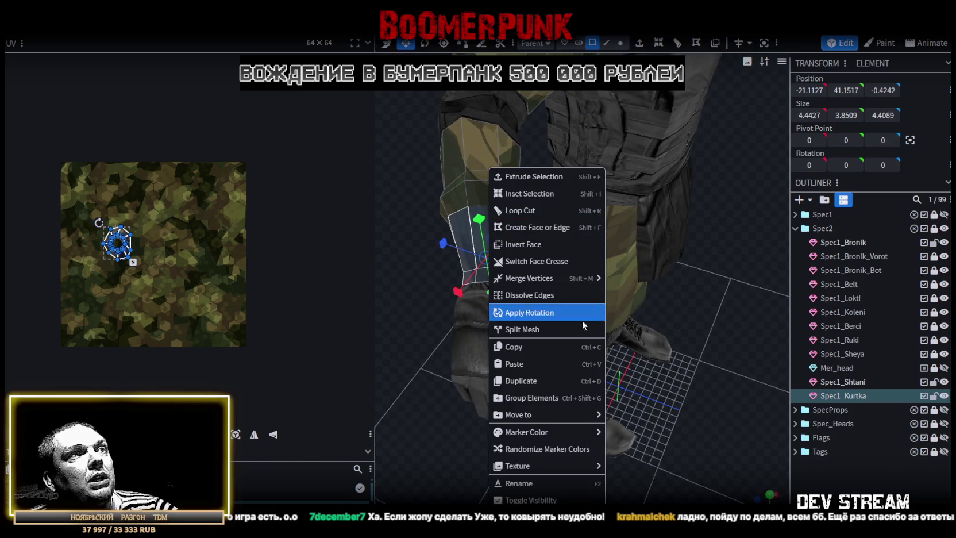
pyautogui.click(557, 330)
pyautogui.moveTo(561, 328)
pyautogui.mouseDown()
pyautogui.moveTo(549, 382)
pyautogui.moveTo(516, 341)
pyautogui.moveTo(488, 392)
pyautogui.moveTo(628, 299)
pyautogui.mouseUp()
pyautogui.click(629, 299)
pyautogui.moveTo(708, 294)
pyautogui.mouseDown()
pyautogui.moveTo(706, 420)
pyautogui.moveTo(599, 303)
pyautogui.mouseUp()
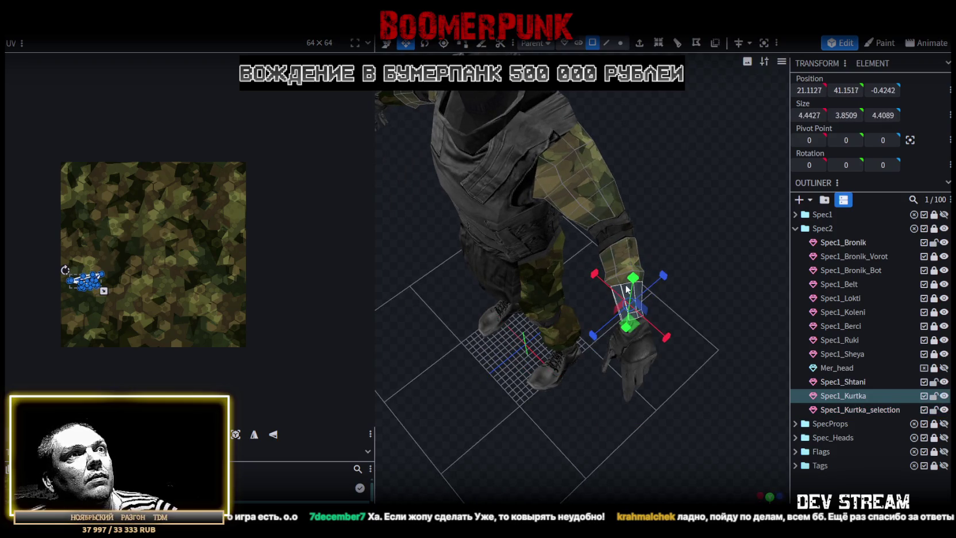
pyautogui.rightClick(623, 287)
pyautogui.click(665, 330)
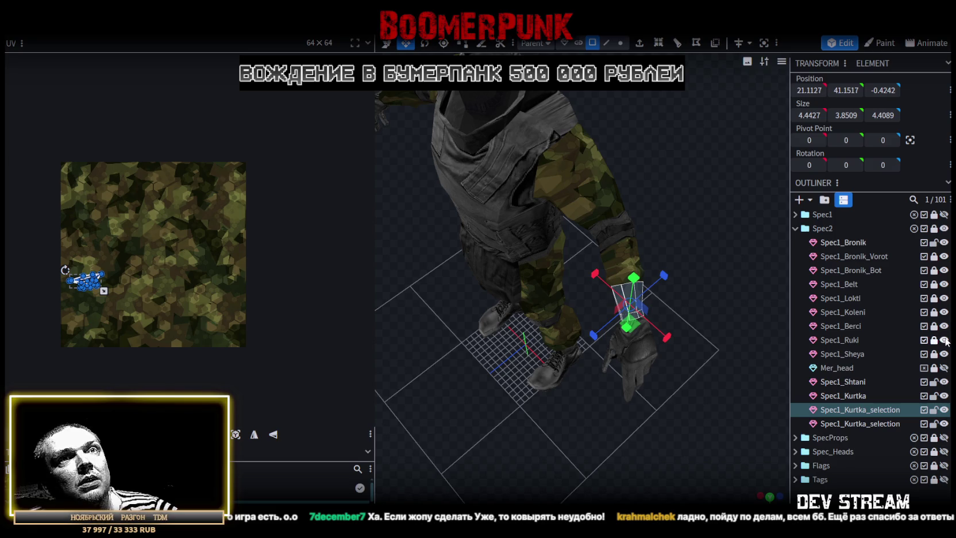
# Select Spec1_Ruki together with both Spec1_Kurtka_selection cuff meshes
pyautogui.click(843, 343)
pyautogui.keyDown('ctrl'); pyautogui.click(850, 410); pyautogui.keyUp('ctrl')
pyautogui.keyDown('ctrl'); pyautogui.click(850, 421); pyautogui.keyUp('ctrl')
pyautogui.rightClick(848, 409)
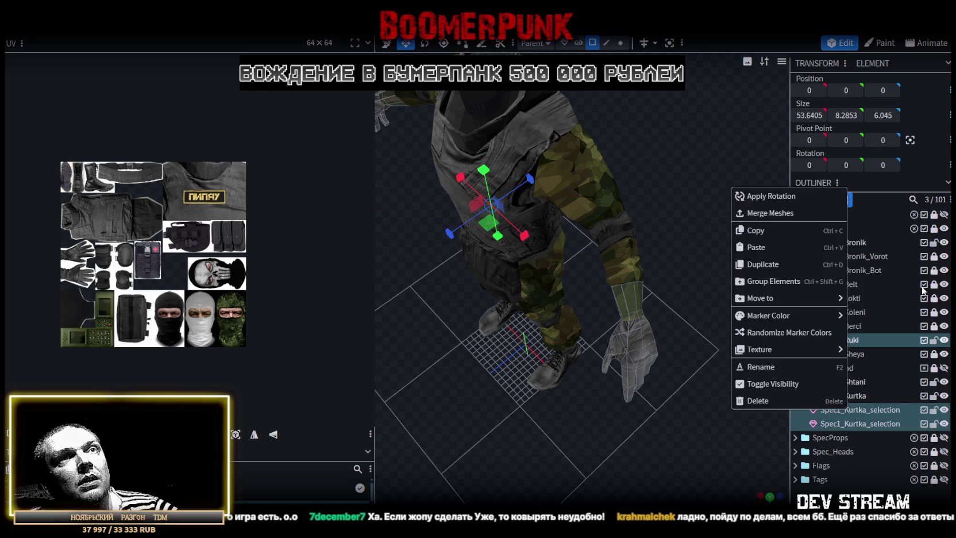
# Merge both cuff meshes into Spec1_Ruki and weld the 16 overlapping vertices by distance
pyautogui.click(783, 213)
pyautogui.moveTo(777, 206); pyautogui.dragTo(648, 122)
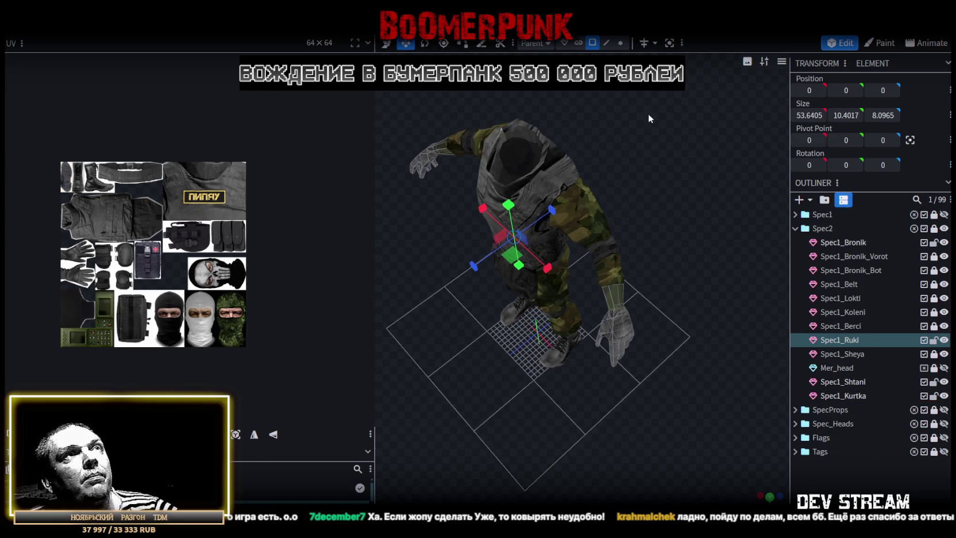
pyautogui.click(622, 43)
pyautogui.moveTo(738, 149)
pyautogui.mouseDown()
pyautogui.moveTo(606, 314)
pyautogui.moveTo(622, 218)
pyautogui.moveTo(566, 218)
pyautogui.mouseUp()
pyautogui.click(454, 119)
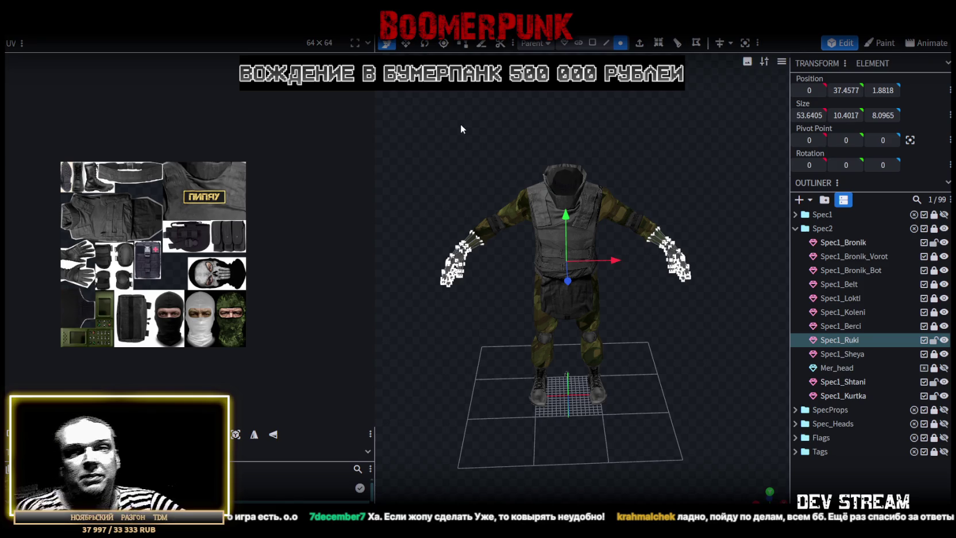
# Zoom and orbit for a closer, higher view of the lower body and gloved hand
pyautogui.scroll(3, 573, 230)
pyautogui.moveTo(644, 295); pyautogui.dragTo(568, 315)
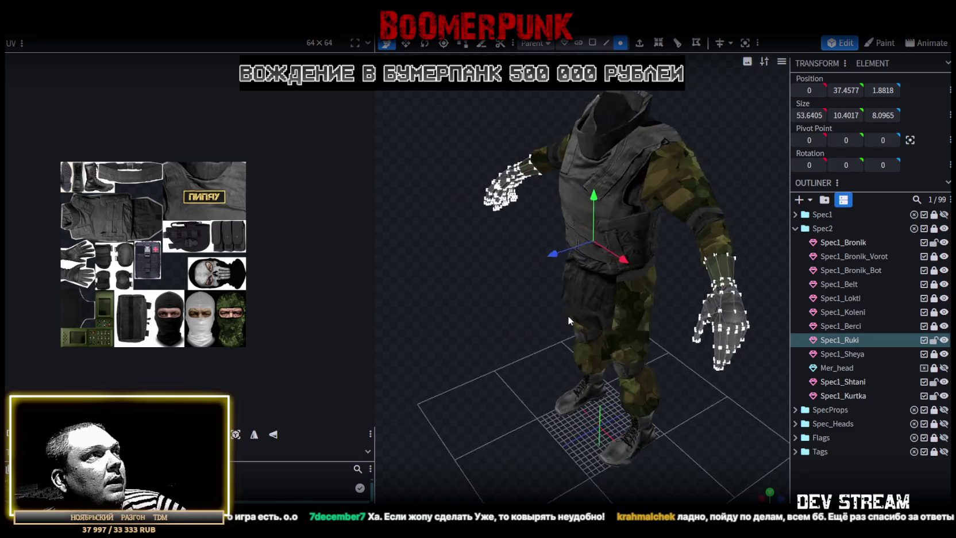
pyautogui.scroll(3, 643, 368)
pyautogui.moveTo(644, 369); pyautogui.dragTo(696, 332)
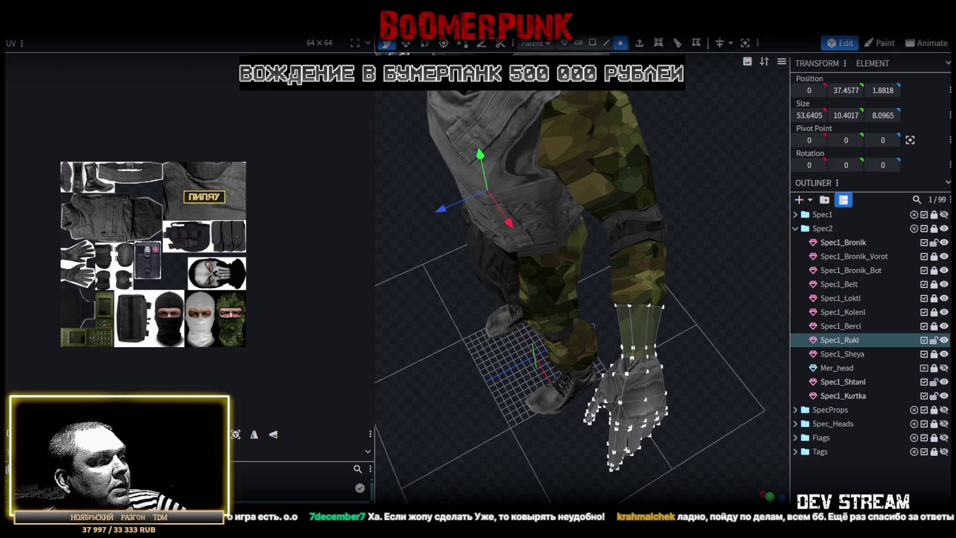
# Briefly check the sprite sheet document in Photoshop, then return to Blockbench
pyautogui.hotkey('alt', 'Tab')
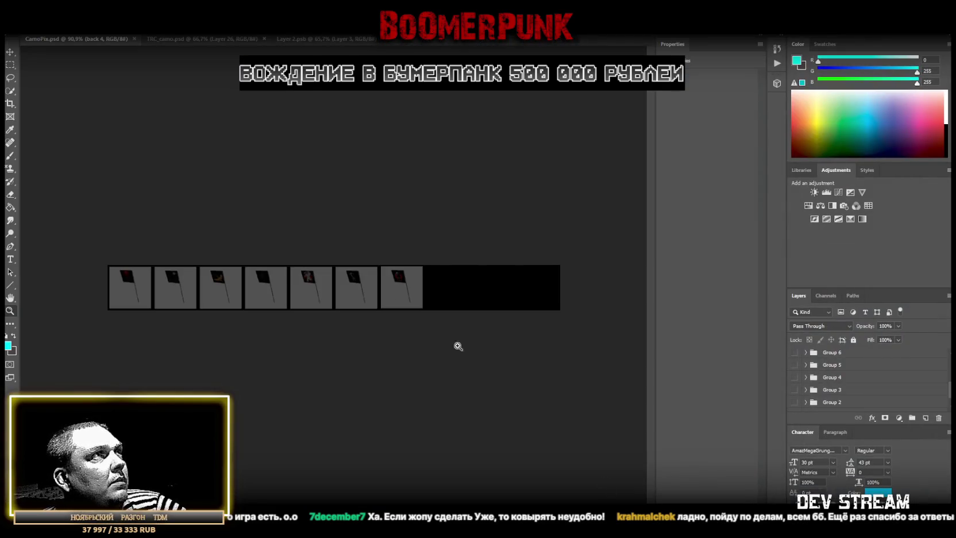
pyautogui.click(309, 39)
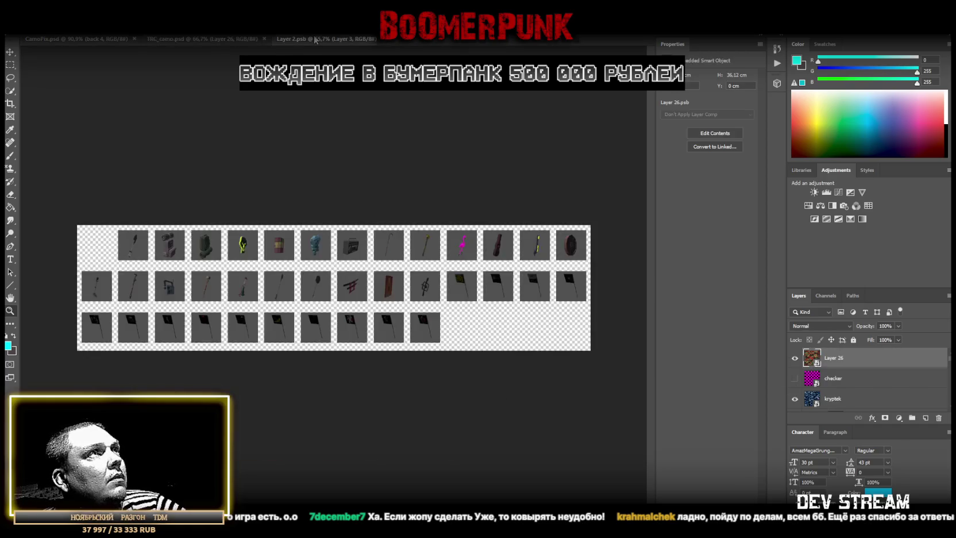
pyautogui.hotkey('alt', 'Tab')
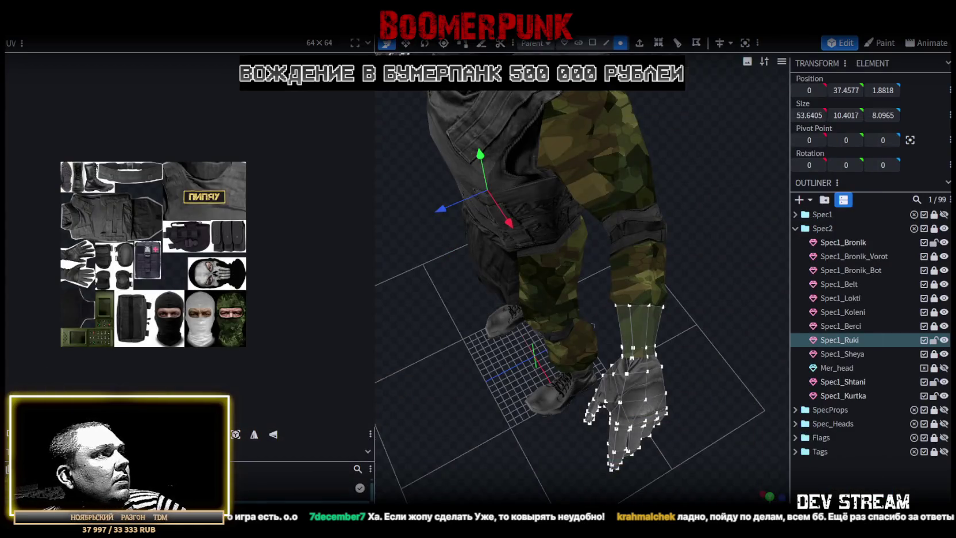
# Glance at the model texture's options, then go back to Photoshop's Layer 2.psb sprite sheet
pyautogui.rightClick(63, 166)
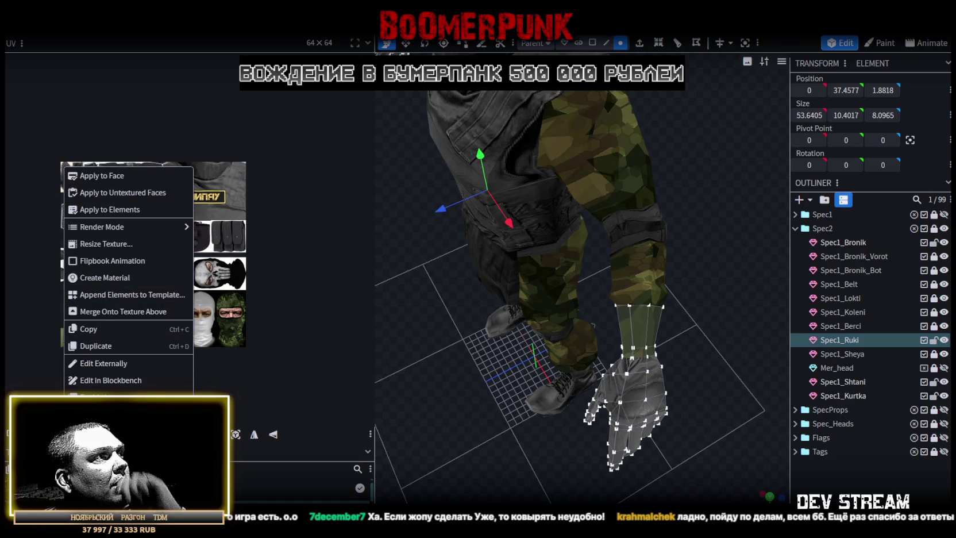
pyautogui.press('Escape')
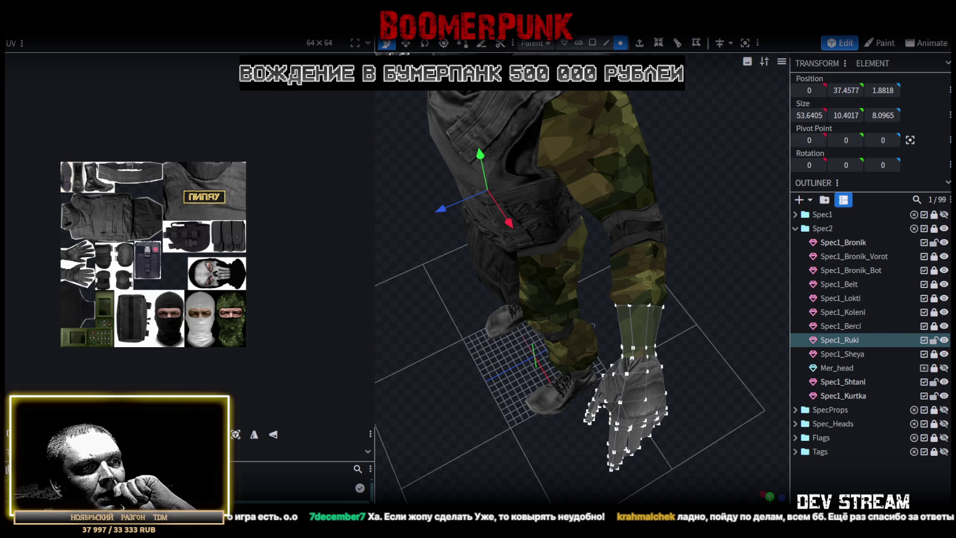
pyautogui.hotkey('alt', 'Tab')
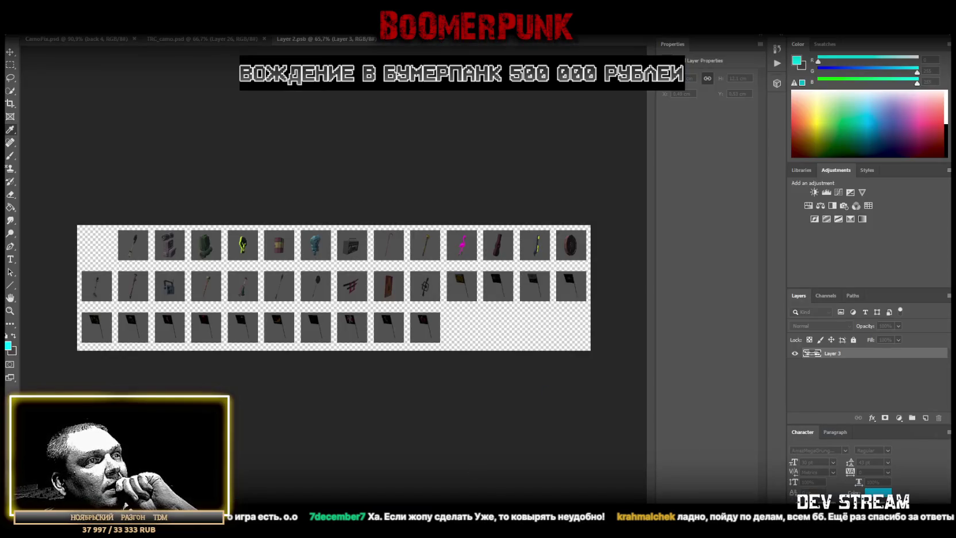
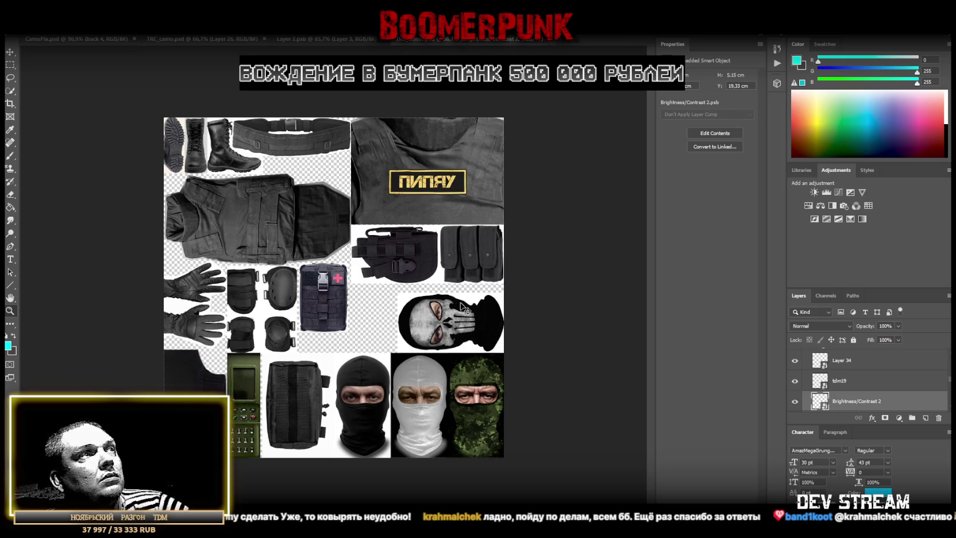
# Paste the skin texture as a new layer and move it above the Armor group
pyautogui.hotkey('ctrl', 'v')
pyautogui.moveTo(853, 404); pyautogui.dragTo(856, 357)
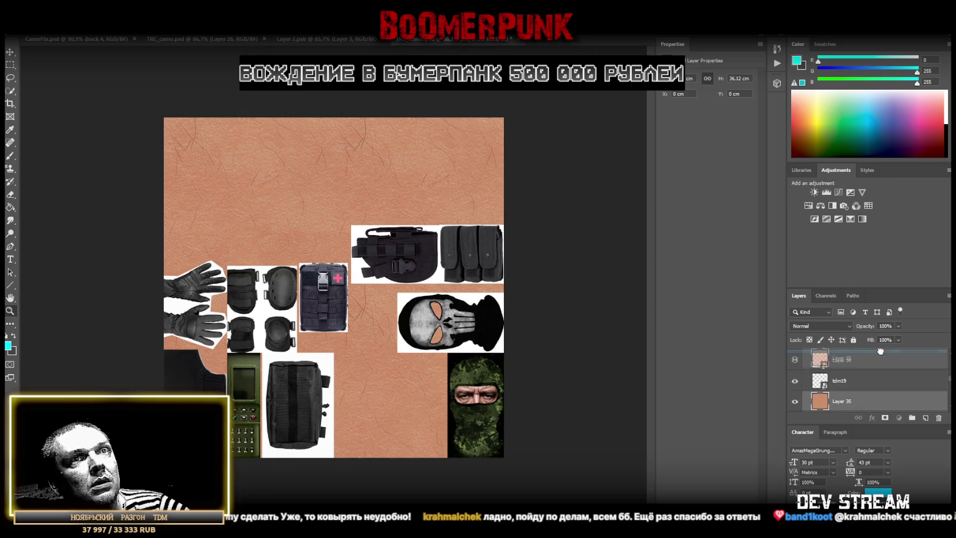
pyautogui.moveTo(869, 347); pyautogui.dragTo(868, 352)
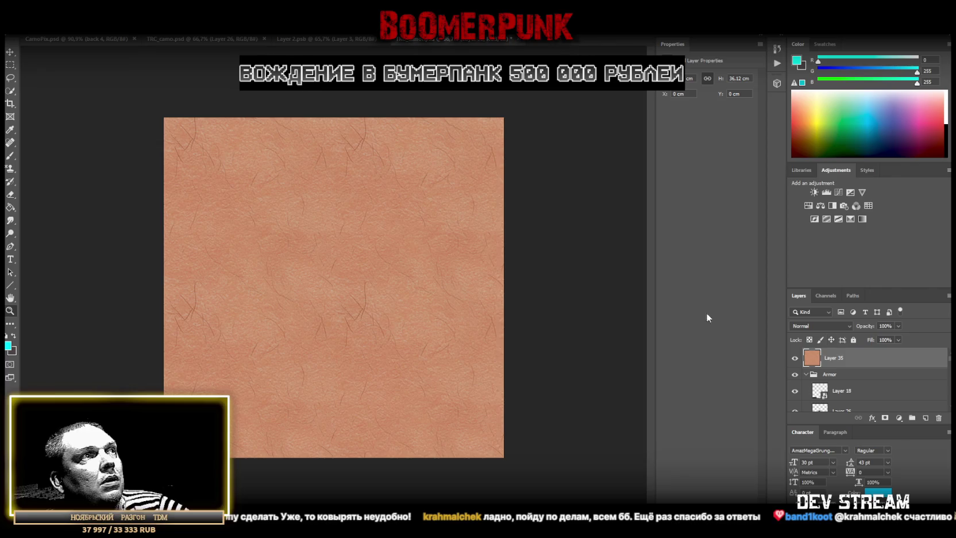
# Add a Brightness/Contrast adjustment above the skin layer and lower its contrast
pyautogui.rightClick(872, 364)
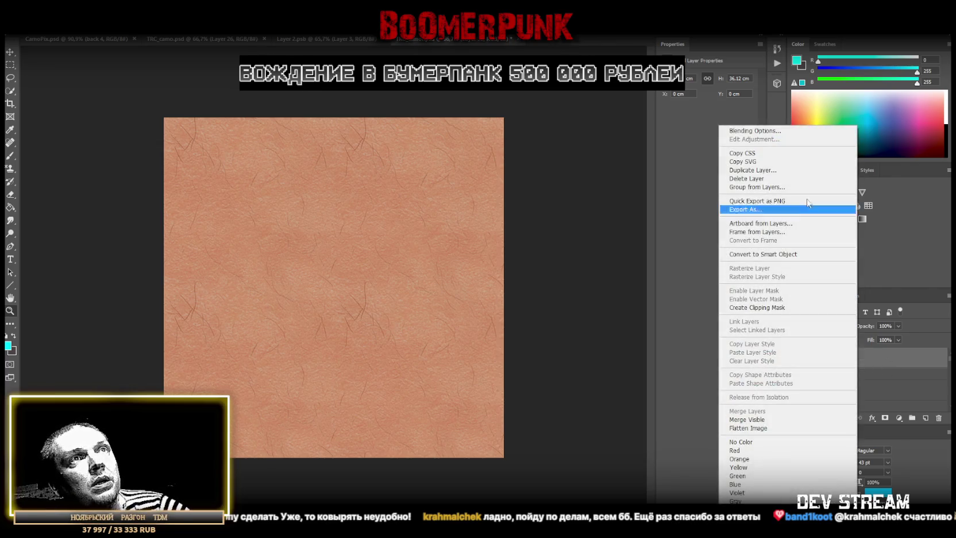
pyautogui.click(813, 192)
pyautogui.click(813, 192)
pyautogui.moveTo(722, 124)
pyautogui.mouseDown()
pyautogui.moveTo(658, 125)
pyautogui.moveTo(707, 130)
pyautogui.mouseUp()
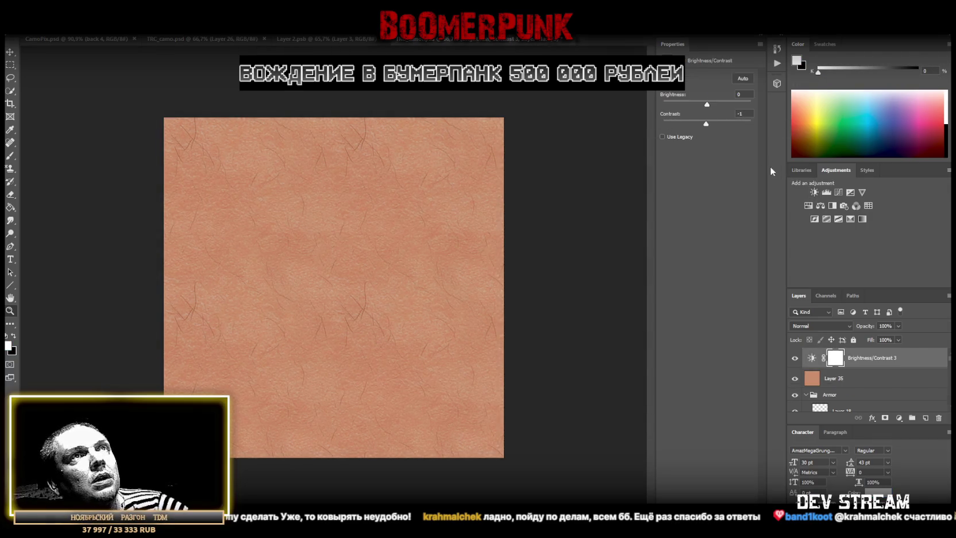
# Convert the skin texture layer (Layer 35) into a smart object
pyautogui.click(851, 378)
pyautogui.rightClick(861, 377)
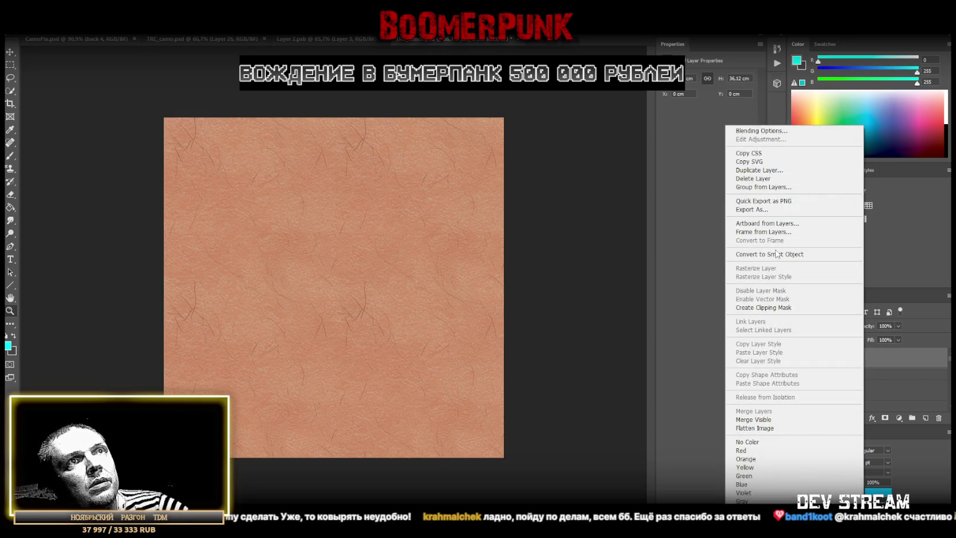
pyautogui.click(775, 254)
pyautogui.hotkey('ctrl', 't')
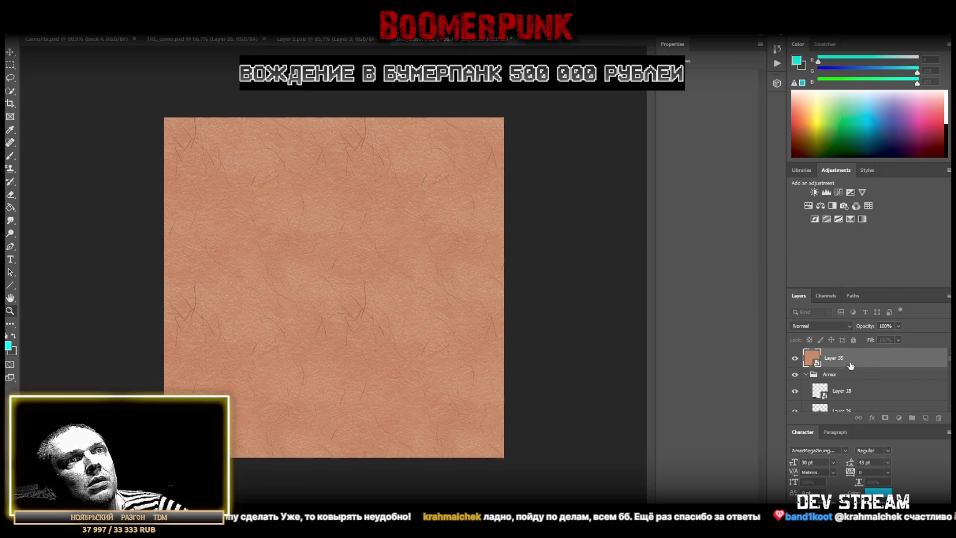
# Move the skin layer down to sit just above Background, behind the gear images
pyautogui.press('Return')
pyautogui.scroll(-3, 868, 370)
pyautogui.scroll(-2, 872, 374)
pyautogui.scroll(-2, 872, 374)
pyautogui.scroll(-2, 873, 374)
pyautogui.scroll(-2, 875, 374)
pyautogui.scroll(2, 875, 374)
pyautogui.scroll(2, 873, 374)
pyautogui.scroll(2, 872, 374)
pyautogui.scroll(2, 870, 374)
pyautogui.scroll(2, 868, 370)
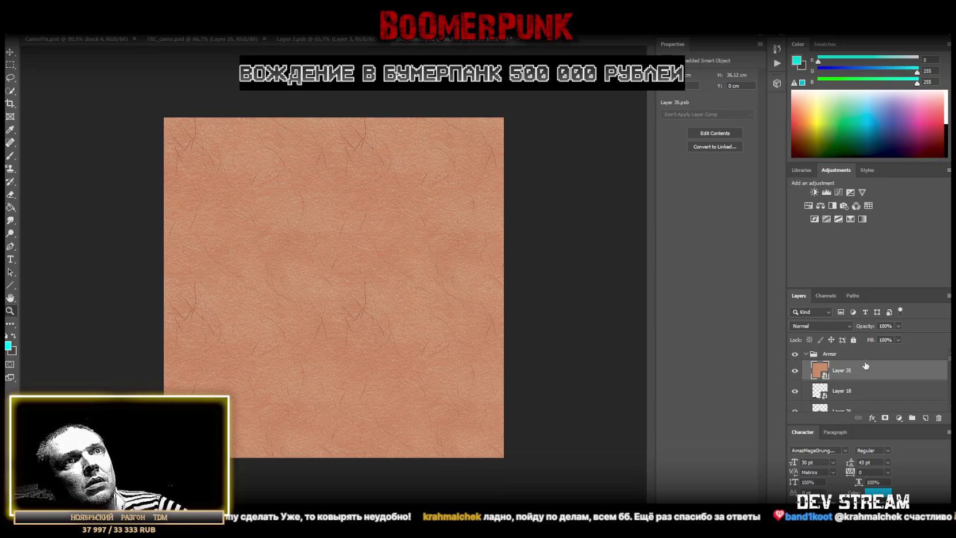
pyautogui.moveTo(862, 370); pyautogui.dragTo(870, 418)
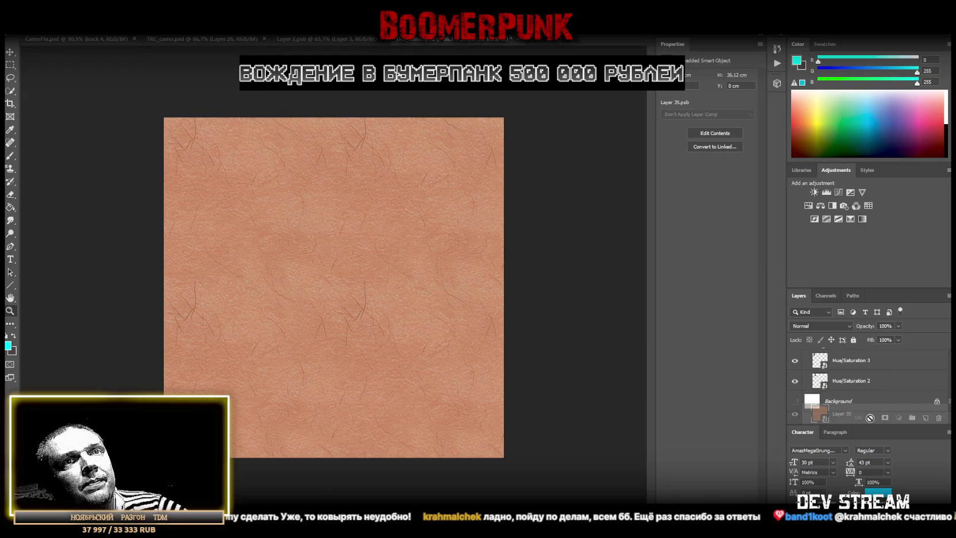
pyautogui.moveTo(870, 418); pyautogui.dragTo(867, 391)
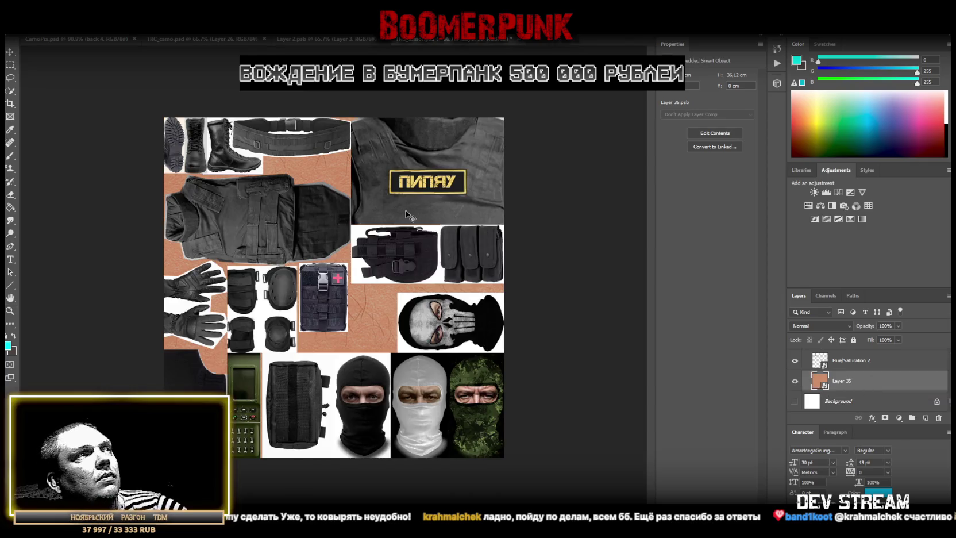
# Rotate the skin patch 90° and shrink it to about 9.35 cm tall near the sheet's top
pyautogui.hotkey('ctrl', 't')
pyautogui.moveTo(504, 287); pyautogui.dragTo(291, 287)
pyautogui.moveTo(243, 239)
pyautogui.mouseDown()
pyautogui.moveTo(332, 164)
pyautogui.moveTo(326, 147)
pyautogui.mouseUp()
pyautogui.moveTo(386, 132); pyautogui.dragTo(379, 247)
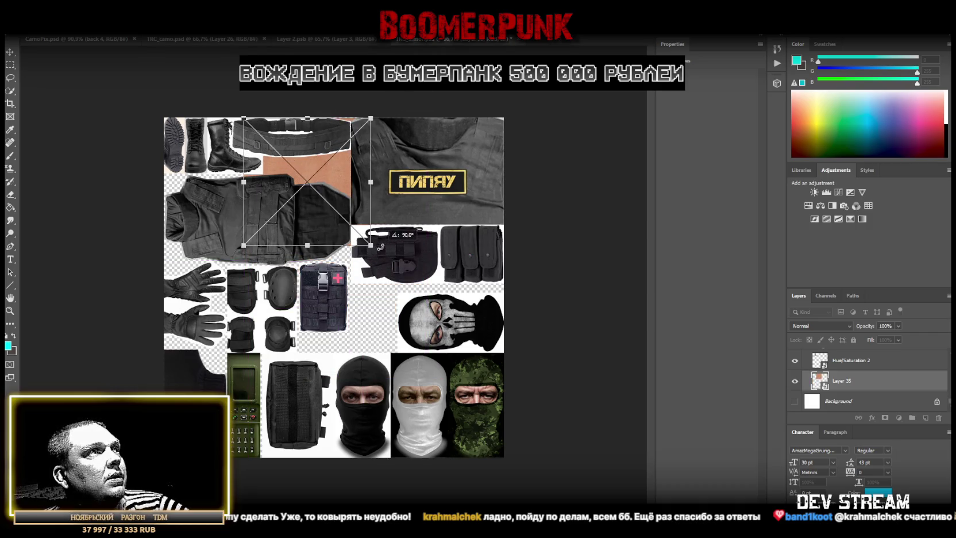
pyautogui.moveTo(308, 245); pyautogui.dragTo(307, 208)
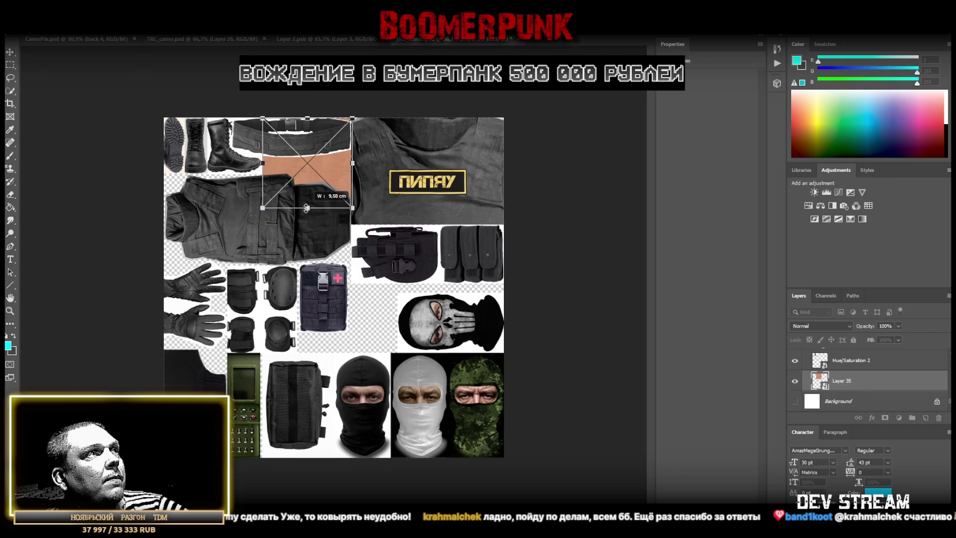
pyautogui.moveTo(315, 136); pyautogui.dragTo(316, 140)
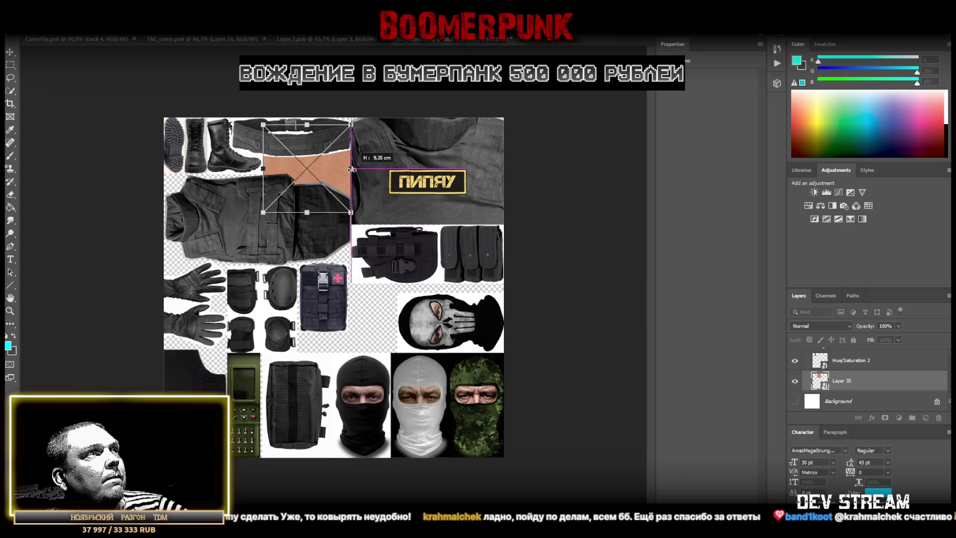
pyautogui.press('Return')
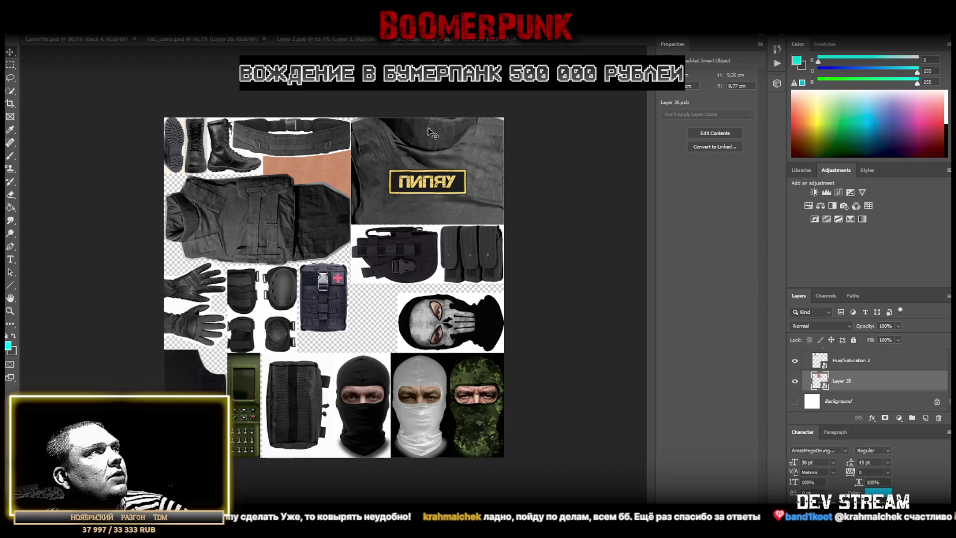
pyautogui.click(28, 30)
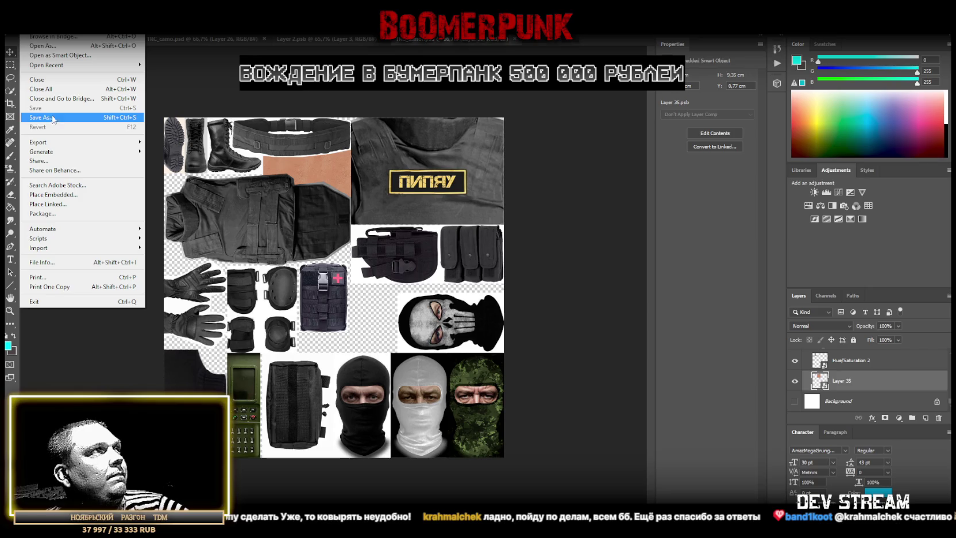
# Save the texture sheet with File > Save As, then return to the Blockbench model
pyautogui.click(74, 117)
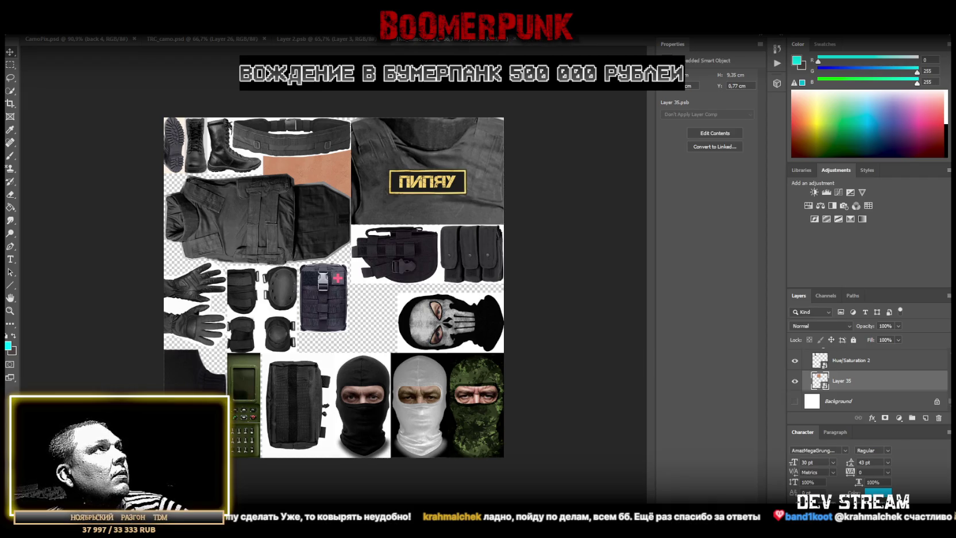
pyautogui.click(26, 27)
pyautogui.click(69, 119)
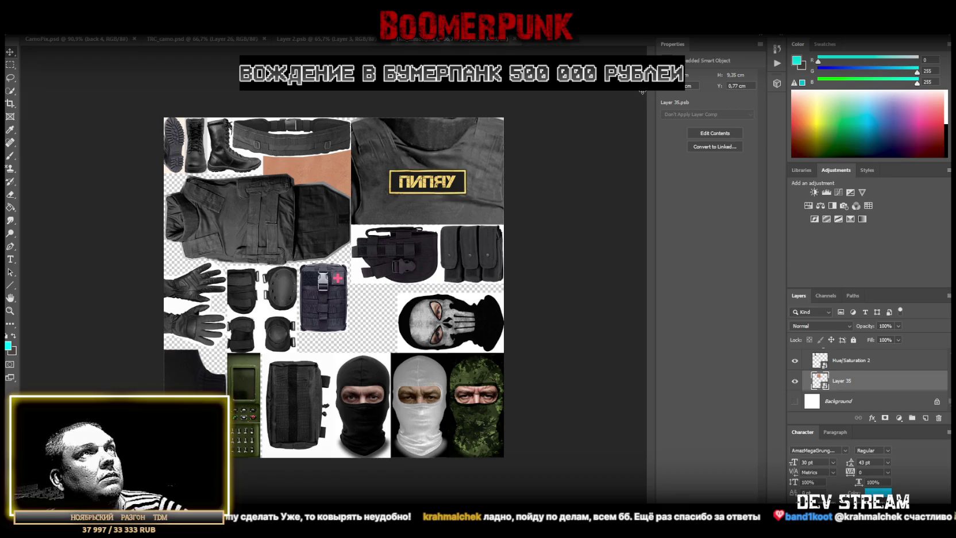
pyautogui.hotkey('alt', 'Tab')
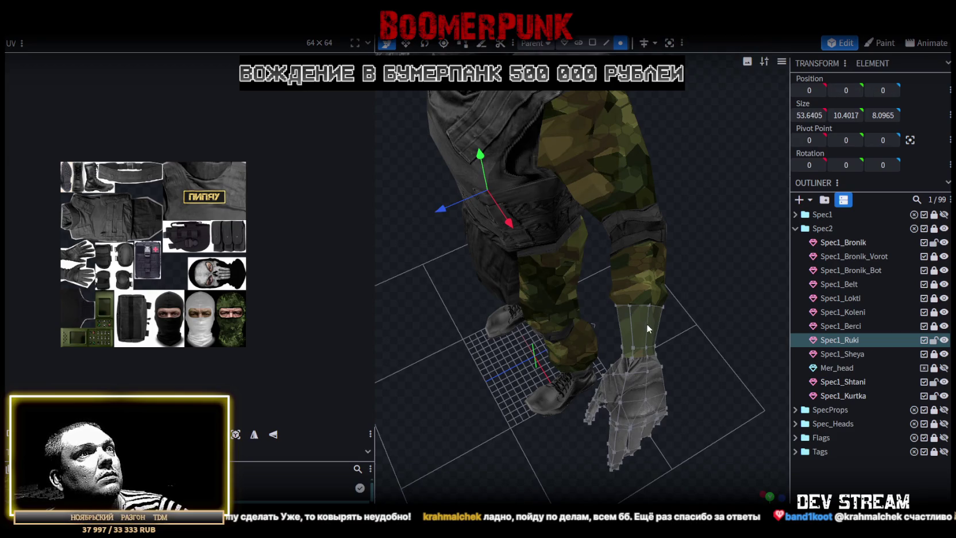
# Apply the TCRpipay.png gear texture to the first forearm cuff element
pyautogui.click(593, 43)
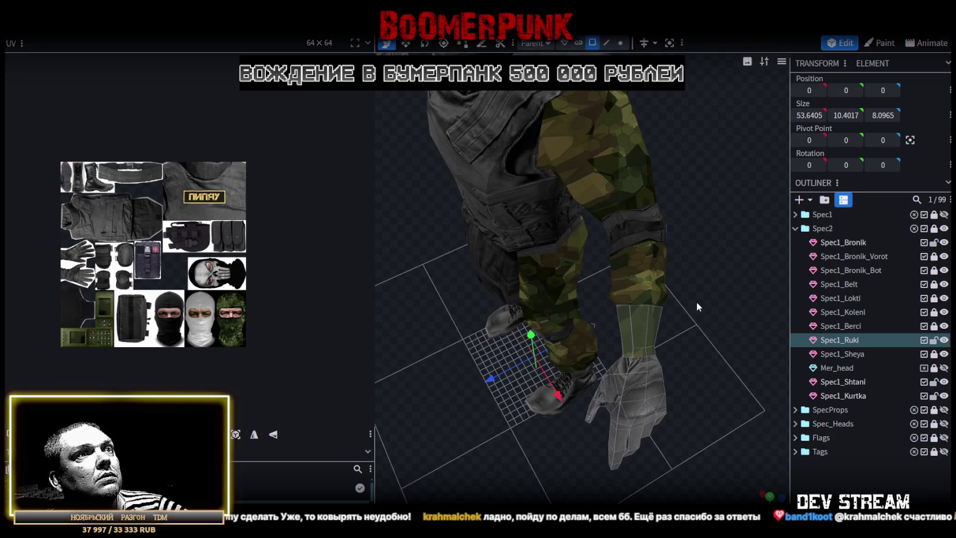
pyautogui.click(627, 341)
pyautogui.click(612, 350)
pyautogui.moveTo(704, 378)
pyautogui.mouseDown()
pyautogui.moveTo(751, 295)
pyautogui.moveTo(740, 380)
pyautogui.mouseUp()
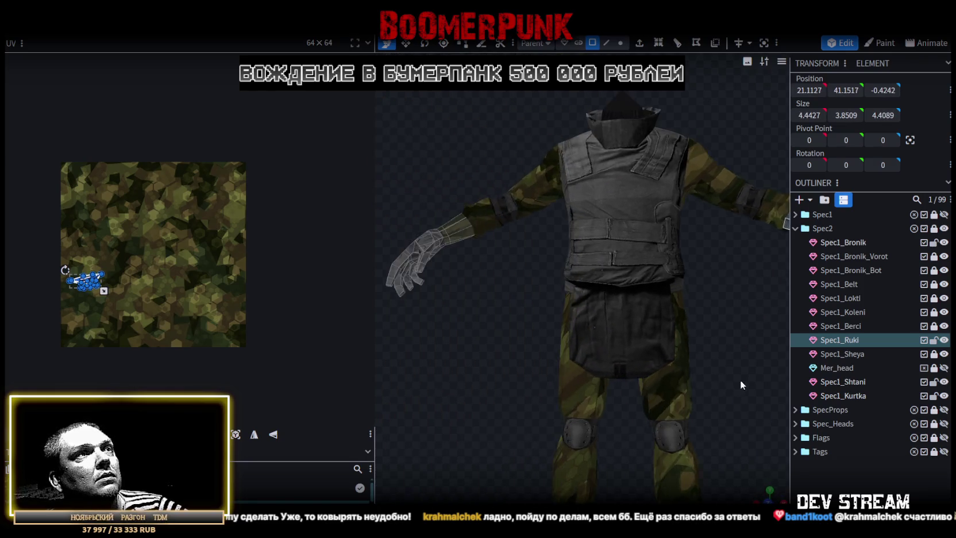
pyautogui.scroll(3, 481, 347)
pyautogui.moveTo(457, 360)
pyautogui.mouseDown()
pyautogui.moveTo(552, 396)
pyautogui.moveTo(502, 398)
pyautogui.moveTo(485, 374)
pyautogui.mouseUp()
pyautogui.moveTo(599, 253); pyautogui.dragTo(605, 170)
pyautogui.rightClick(604, 170)
pyautogui.moveTo(632, 465)
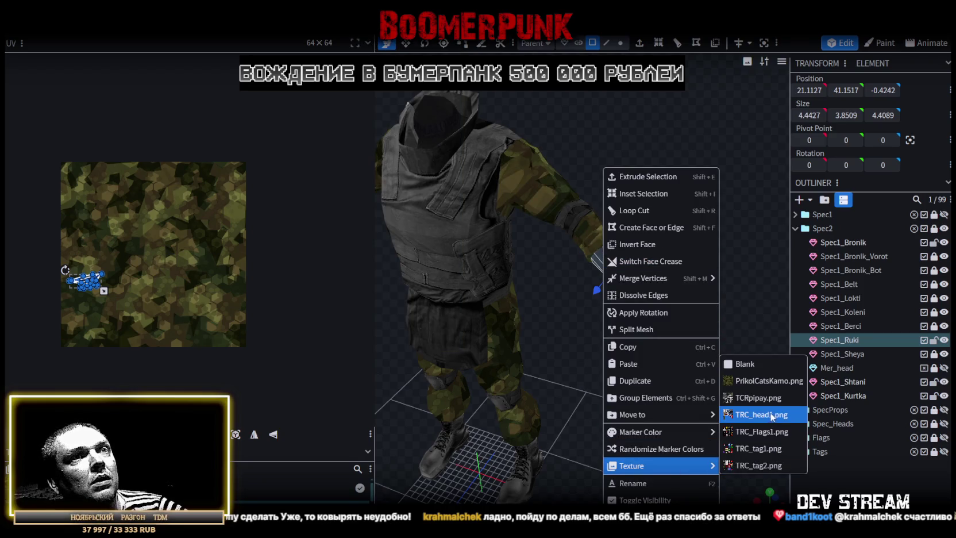
pyautogui.click(772, 413)
# Apply TCRpipay.png to the other forearm cube as well
pyautogui.moveTo(681, 374)
pyautogui.mouseDown()
pyautogui.moveTo(694, 390)
pyautogui.moveTo(597, 338)
pyautogui.moveTo(670, 355)
pyautogui.moveTo(639, 347)
pyautogui.mouseUp()
pyautogui.click(543, 323)
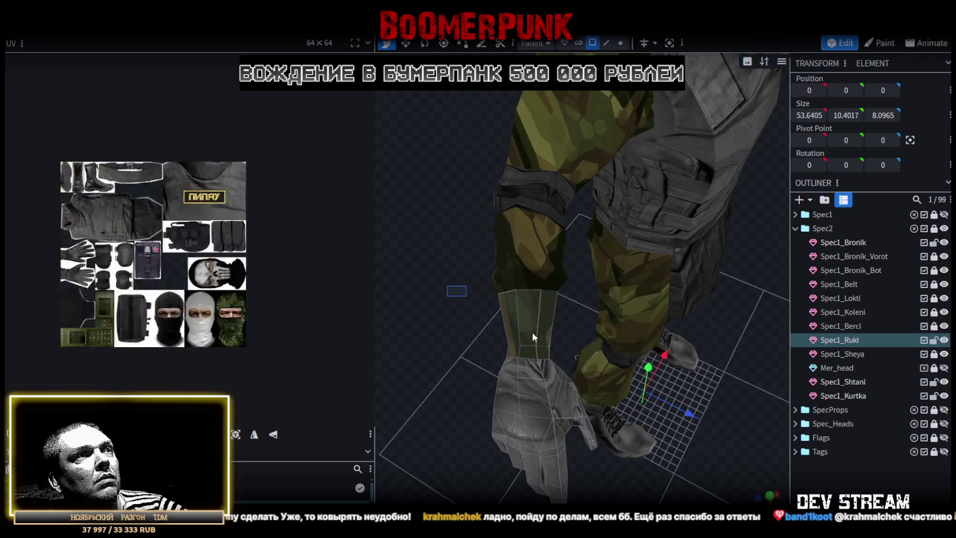
pyautogui.moveTo(558, 353)
pyautogui.mouseDown()
pyautogui.moveTo(367, 241)
pyautogui.moveTo(341, 171)
pyautogui.moveTo(476, 336)
pyautogui.mouseUp()
pyautogui.rightClick(560, 298)
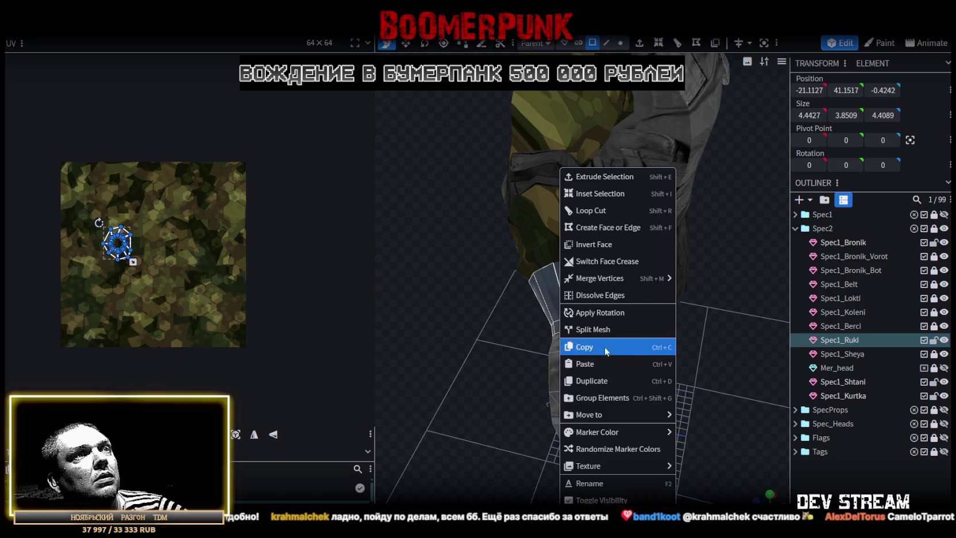
pyautogui.moveTo(617, 465)
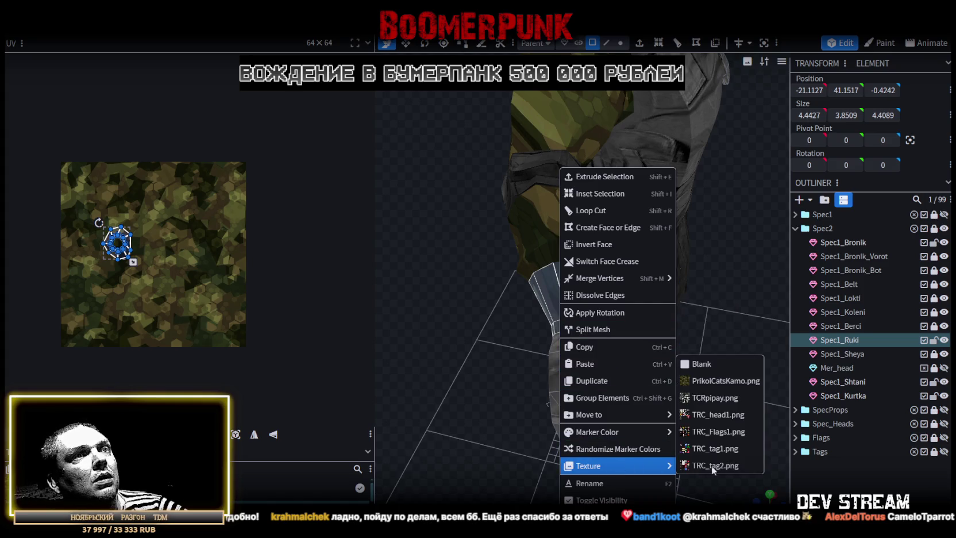
pyautogui.click(713, 402)
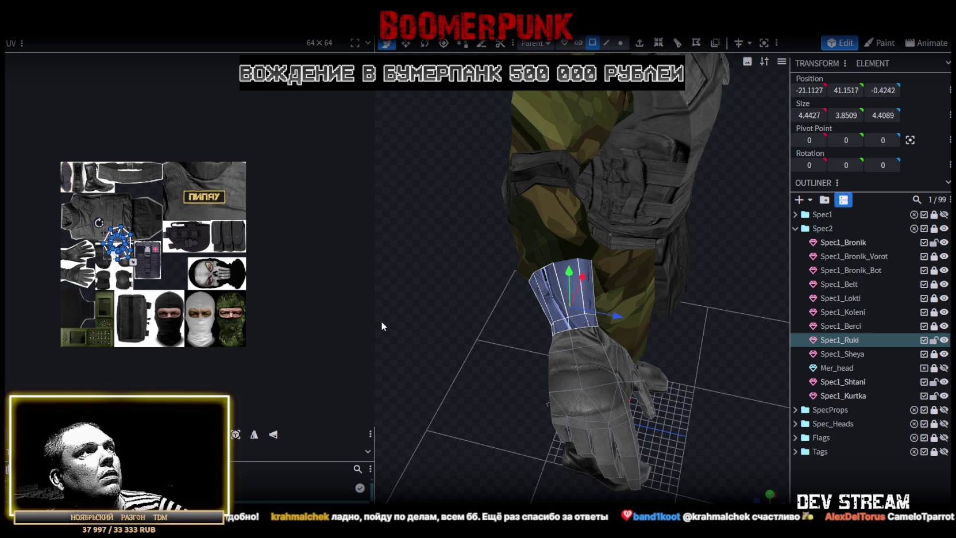
pyautogui.scroll(-5, 603, 325)
pyautogui.moveTo(603, 325)
pyautogui.mouseDown()
pyautogui.moveTo(704, 323)
pyautogui.moveTo(614, 347)
pyautogui.moveTo(571, 431)
pyautogui.moveTo(626, 443)
pyautogui.moveTo(638, 460)
pyautogui.moveTo(714, 463)
pyautogui.moveTo(594, 404)
pyautogui.mouseUp()
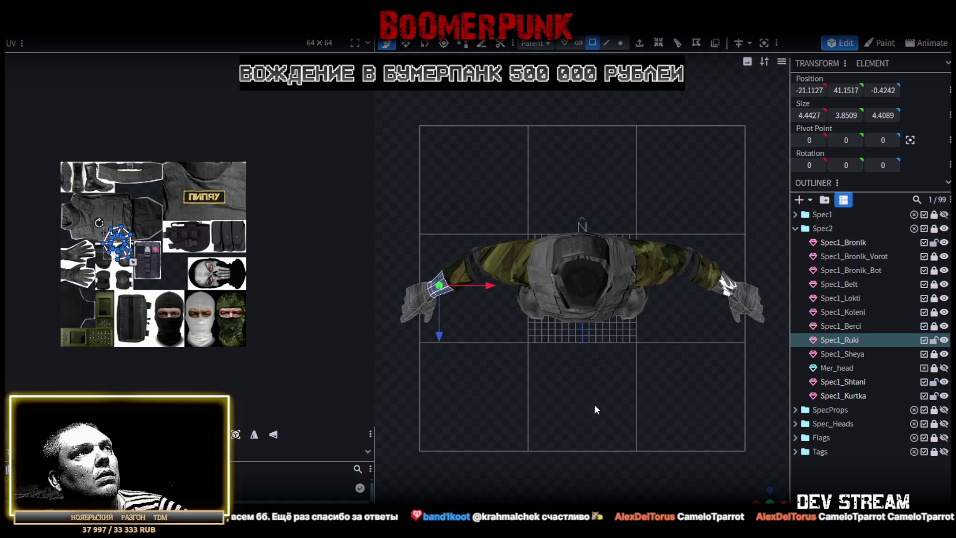
# Project the first cuff's UVs, reload the texture, and move its UV island onto the skin patch
pyautogui.click(236, 434)
pyautogui.rightClick(62, 173)
pyautogui.click(125, 238)
pyautogui.scroll(3, 125, 239)
pyautogui.scroll(3, 124, 238)
pyautogui.moveTo(115, 281)
pyautogui.mouseDown()
pyautogui.moveTo(189, 131)
pyautogui.moveTo(148, 108)
pyautogui.moveTo(172, 132)
pyautogui.mouseUp()
pyautogui.scroll(2, 184, 129)
pyautogui.moveTo(211, 166)
pyautogui.mouseDown()
pyautogui.moveTo(257, 200)
pyautogui.moveTo(263, 170)
pyautogui.moveTo(274, 172)
pyautogui.mouseUp()
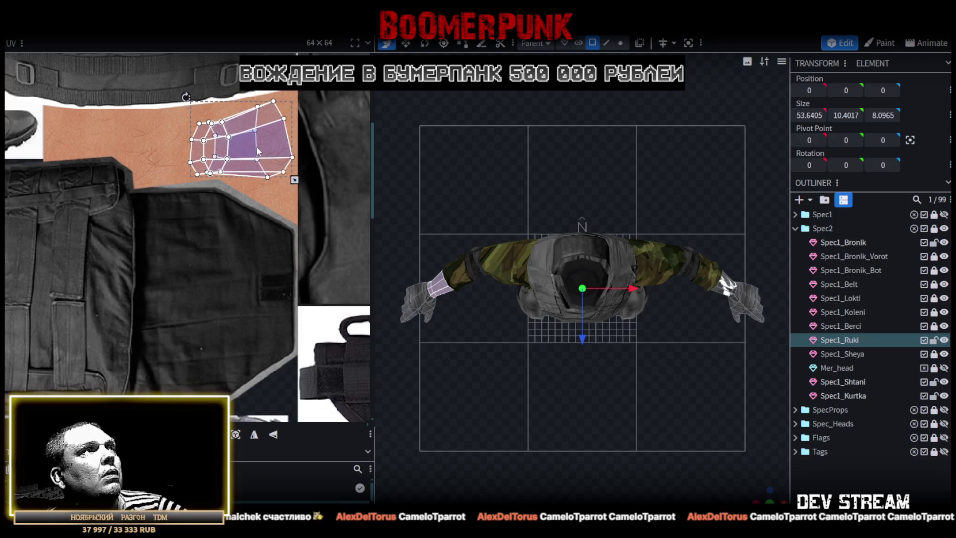
# Select the other Spec1_Ruki wrist cuff element
pyautogui.click(583, 441)
pyautogui.moveTo(725, 282)
pyautogui.mouseDown()
pyautogui.moveTo(669, 432)
pyautogui.moveTo(602, 390)
pyautogui.moveTo(717, 400)
pyautogui.moveTo(597, 388)
pyautogui.moveTo(638, 230)
pyautogui.mouseUp()
pyautogui.click(638, 227)
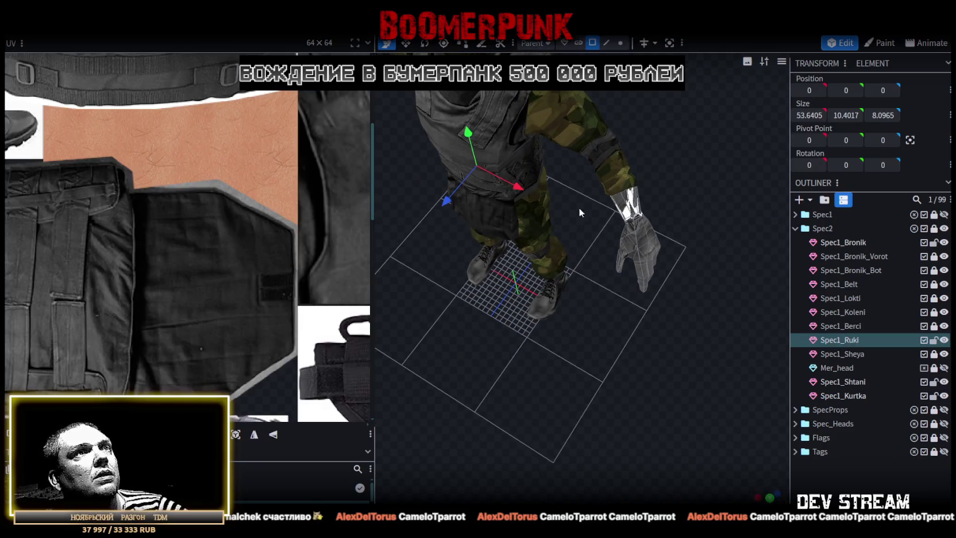
pyautogui.scroll(-3, 177, 290)
pyautogui.click(630, 199)
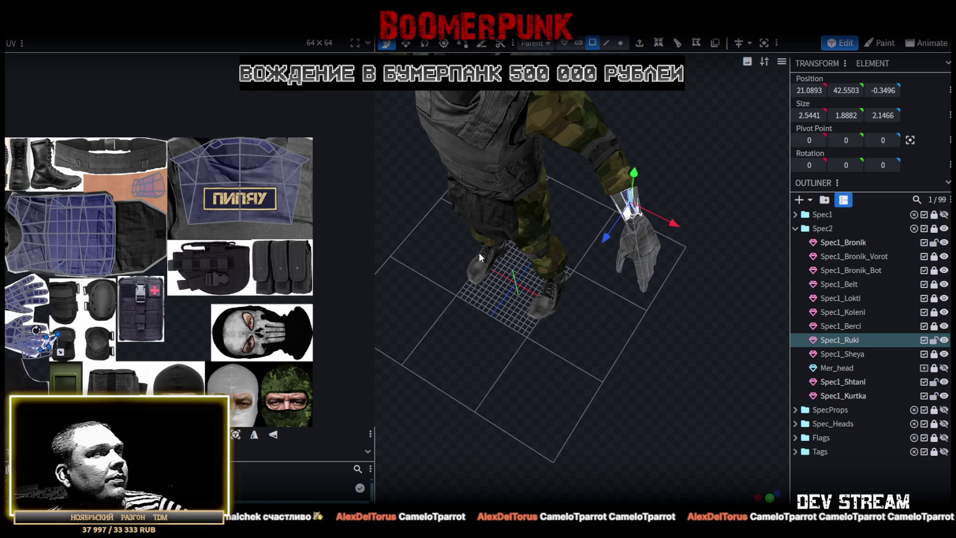
pyautogui.scroll(5, 682, 183)
pyautogui.moveTo(713, 137); pyautogui.dragTo(589, 204)
pyautogui.moveTo(701, 261)
pyautogui.mouseDown()
pyautogui.moveTo(724, 204)
pyautogui.moveTo(722, 166)
pyautogui.moveTo(592, 287)
pyautogui.mouseUp()
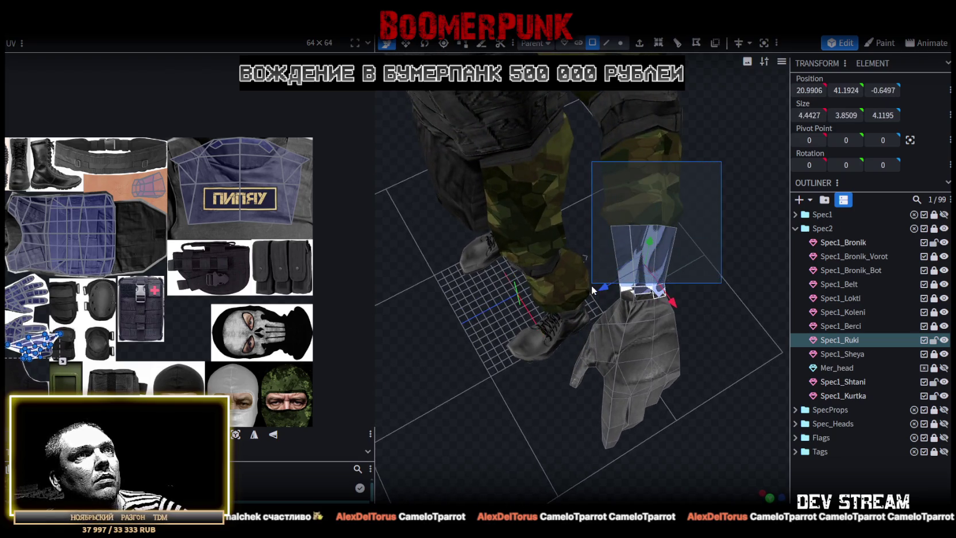
pyautogui.moveTo(745, 330)
pyautogui.mouseDown()
pyautogui.moveTo(627, 349)
pyautogui.moveTo(541, 296)
pyautogui.moveTo(521, 213)
pyautogui.moveTo(514, 279)
pyautogui.mouseUp()
# Move, rotate and resize the second arm's UV mapping onto the skin patch, then deselect
pyautogui.moveTo(35, 345); pyautogui.dragTo(168, 325)
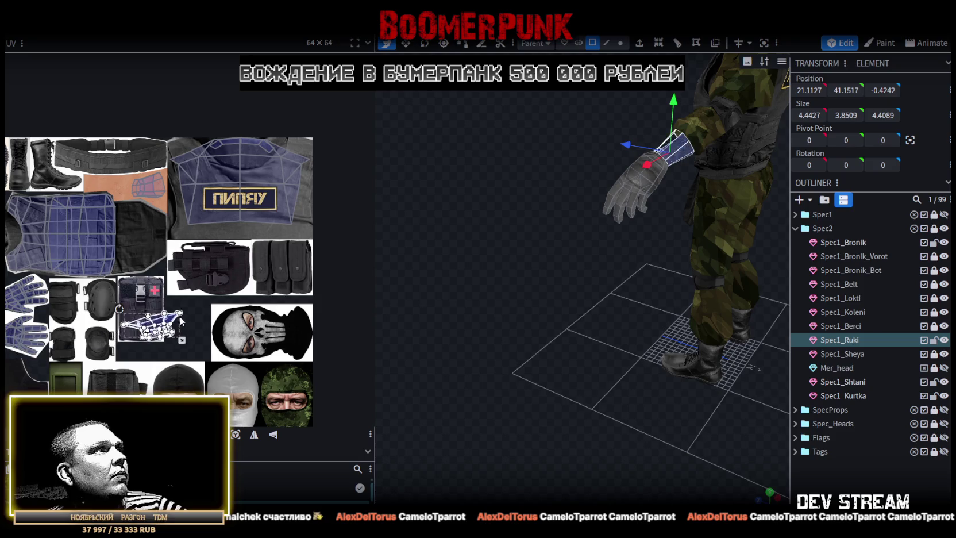
pyautogui.click(769, 492)
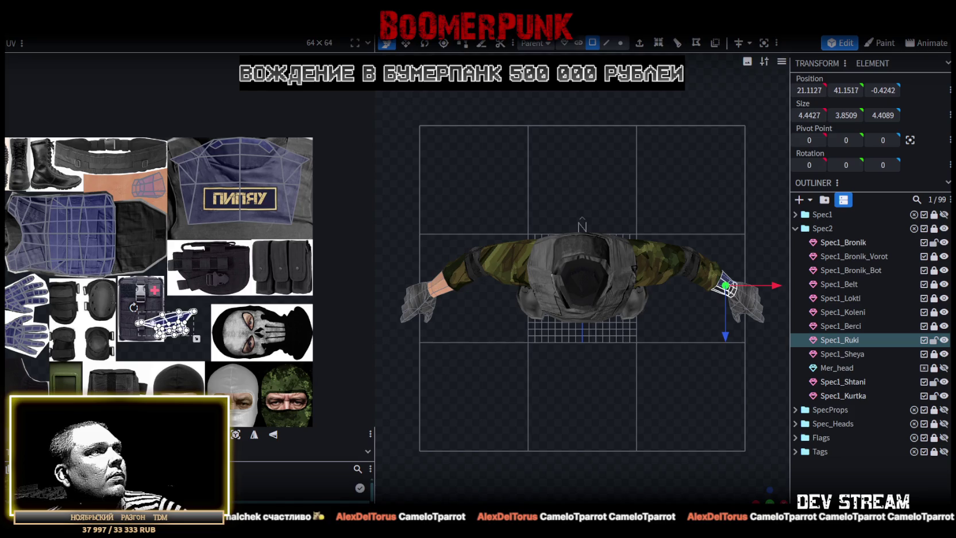
pyautogui.scroll(2, 152, 313)
pyautogui.moveTo(182, 326)
pyautogui.mouseDown()
pyautogui.moveTo(162, 207)
pyautogui.moveTo(94, 121)
pyautogui.mouseUp()
pyautogui.scroll(2, 102, 170)
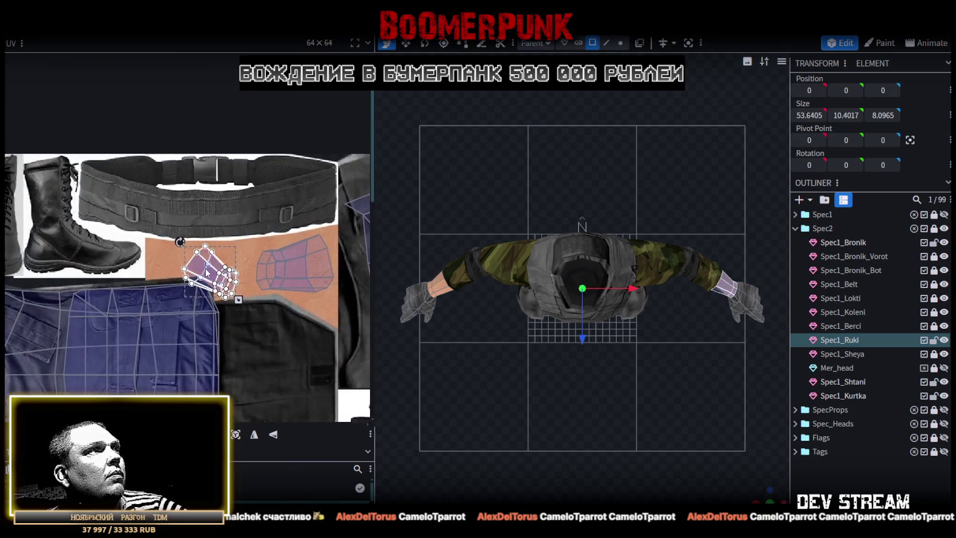
pyautogui.scroll(2, 206, 272)
pyautogui.moveTo(149, 207); pyautogui.dragTo(80, 245)
pyautogui.moveTo(183, 259); pyautogui.dragTo(131, 251)
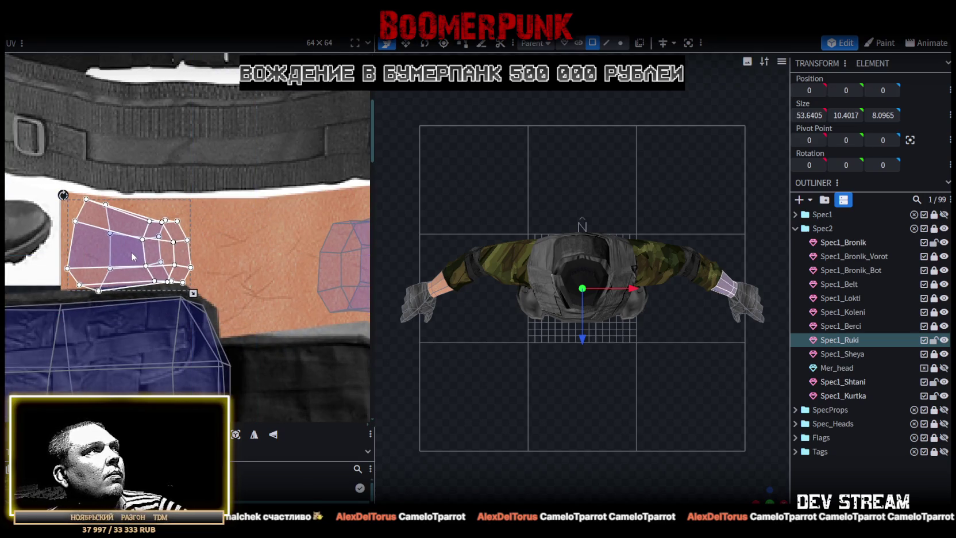
pyautogui.moveTo(193, 293)
pyautogui.mouseDown()
pyautogui.moveTo(269, 265)
pyautogui.moveTo(300, 281)
pyautogui.moveTo(273, 277)
pyautogui.mouseUp()
pyautogui.moveTo(282, 314); pyautogui.dragTo(204, 290, button='middle')
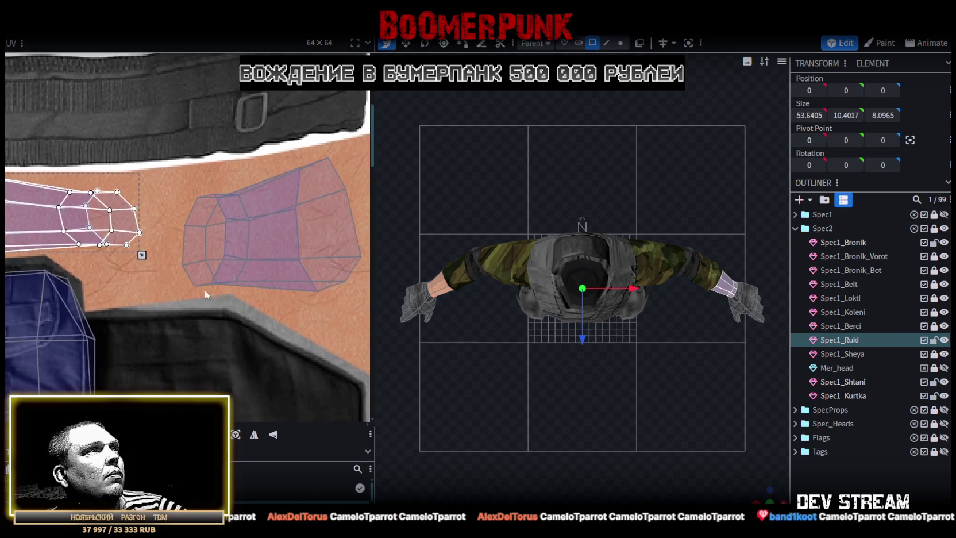
pyautogui.scroll(-2, 204, 290)
pyautogui.moveTo(191, 223)
pyautogui.mouseDown()
pyautogui.moveTo(305, 295)
pyautogui.moveTo(321, 271)
pyautogui.moveTo(281, 273)
pyautogui.mouseUp()
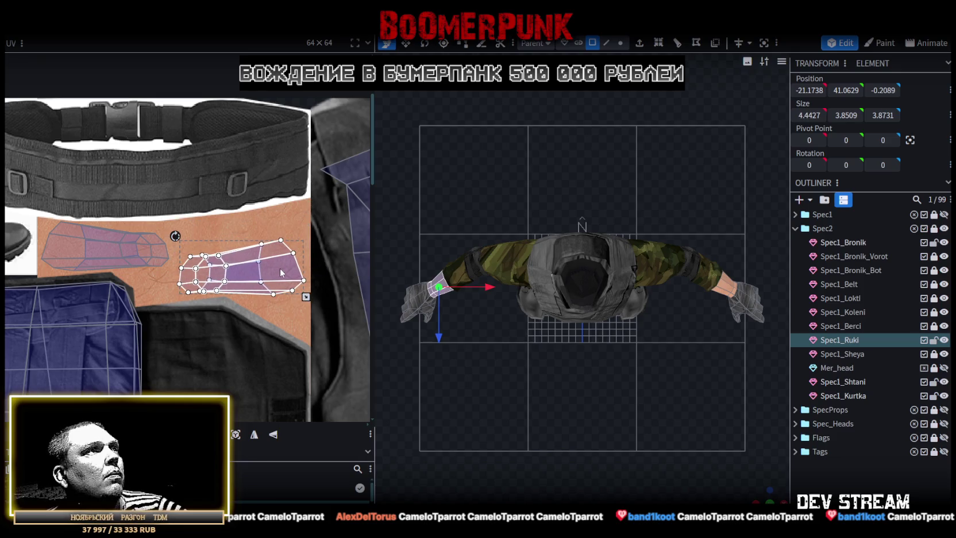
pyautogui.click(845, 484)
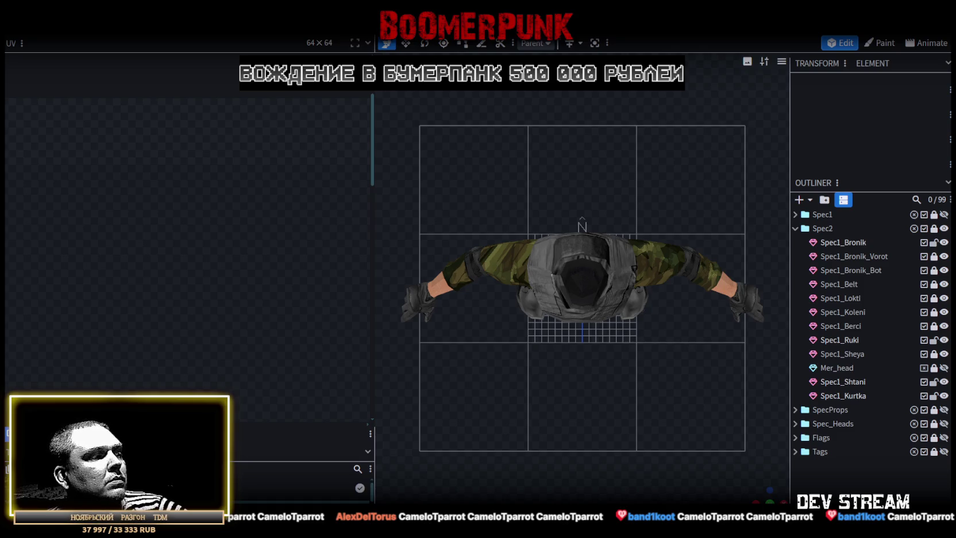
# Check the atlas in Photoshop, zoom out on the character, then open the skin texture document
pyautogui.hotkey('alt', 'Tab')
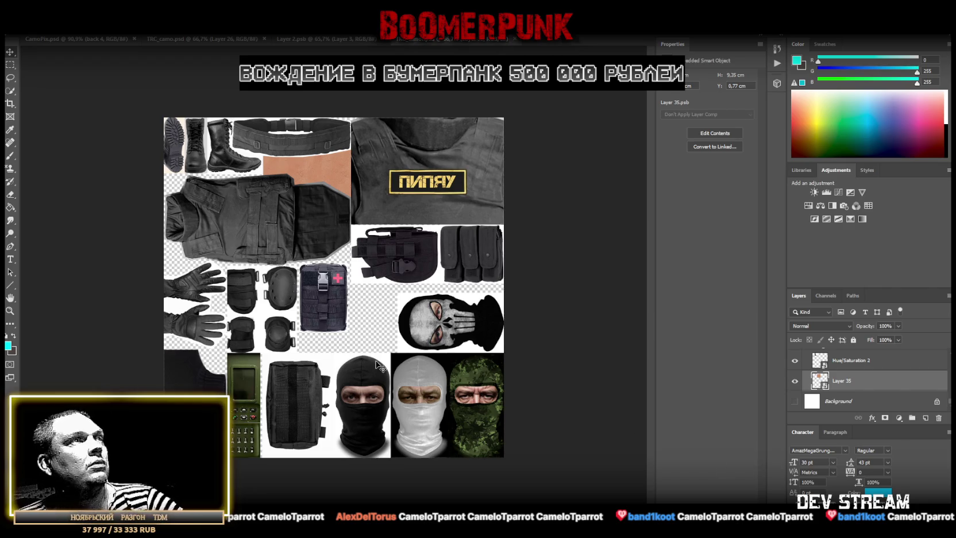
pyautogui.hotkey('alt', 'Tab')
pyautogui.scroll(-3, 597, 281)
pyautogui.scroll(-2, 598, 280)
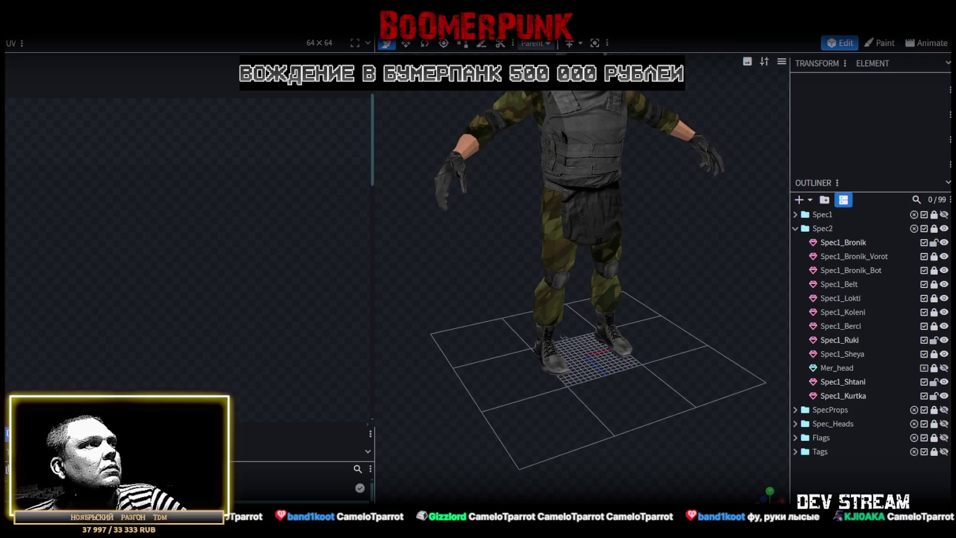
pyautogui.rightClick(77, 237)
pyautogui.press('Escape')
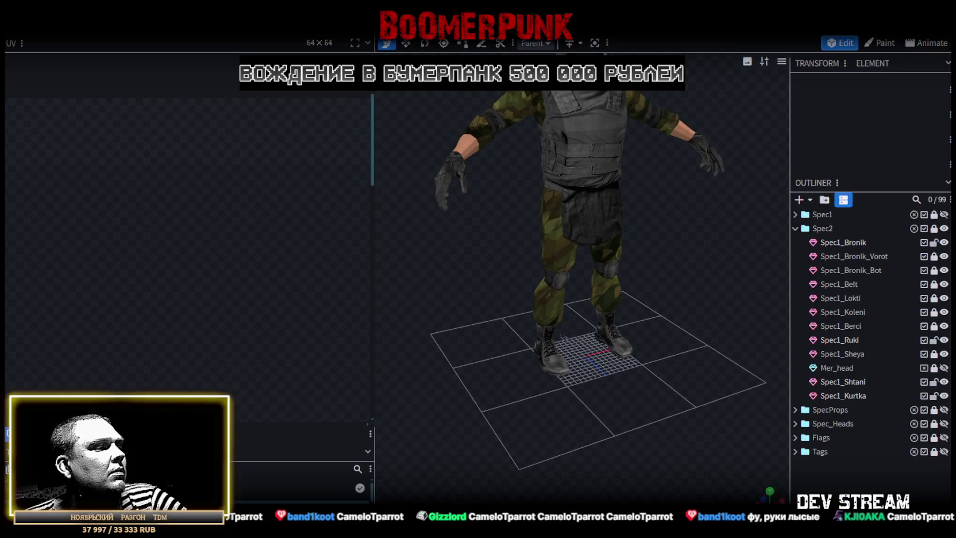
pyautogui.hotkey('alt', 'Tab')
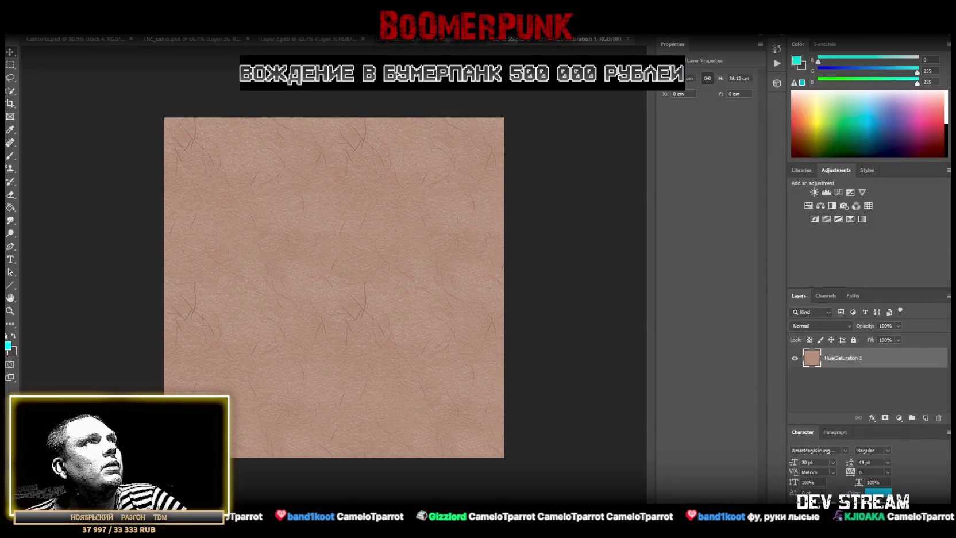
# Close the skin texture document, save the texture atlas with Ctrl+S, and return to Blockbench
pyautogui.click(628, 39)
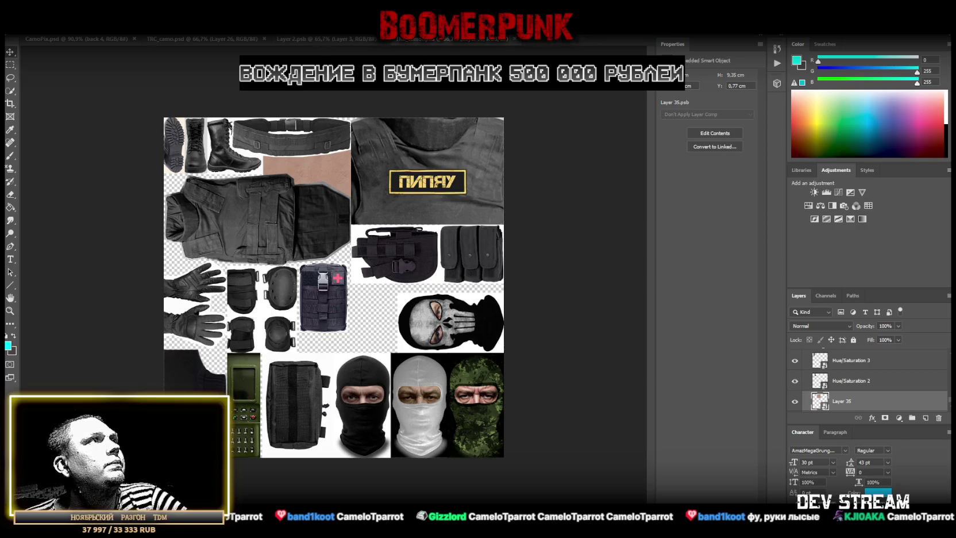
pyautogui.click(23, 28)
pyautogui.click(57, 138)
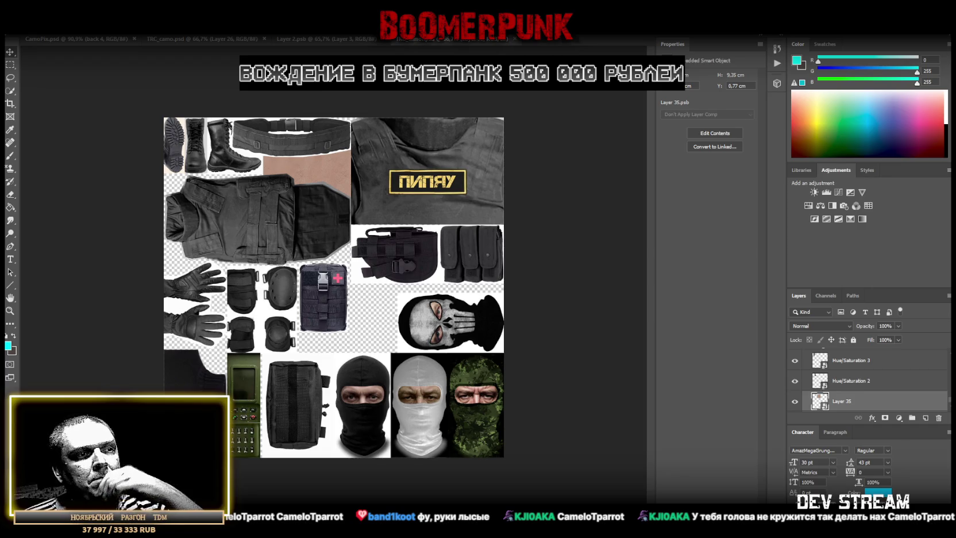
pyautogui.hotkey('ctrl', 's')
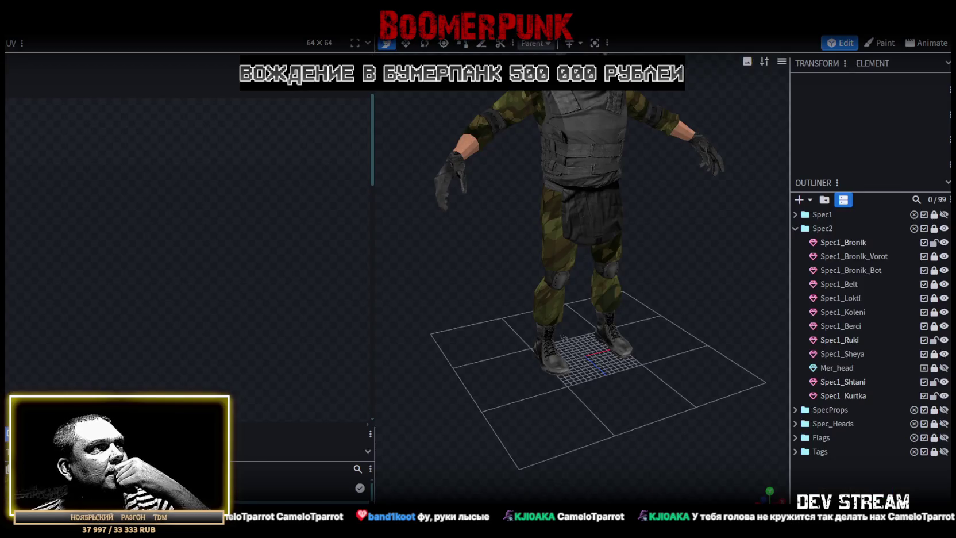
pyautogui.hotkey('alt', 'Tab')
pyautogui.rightClick(77, 240)
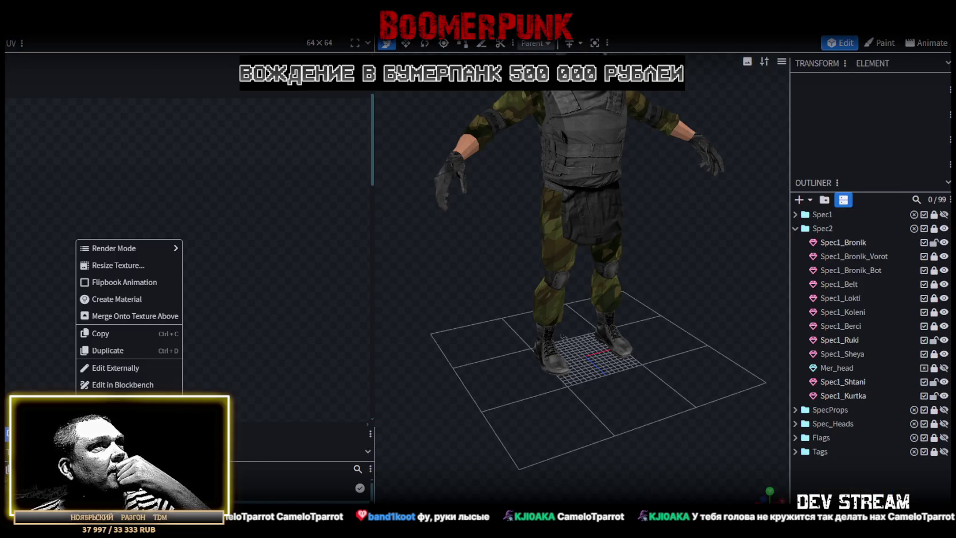
# Dismiss the texture menu and orbit to look down on the character
pyautogui.click(578, 355)
pyautogui.moveTo(758, 485)
pyautogui.mouseDown()
pyautogui.moveTo(694, 345)
pyautogui.moveTo(608, 312)
pyautogui.moveTo(721, 298)
pyautogui.moveTo(627, 320)
pyautogui.moveTo(686, 279)
pyautogui.moveTo(632, 289)
pyautogui.mouseUp()
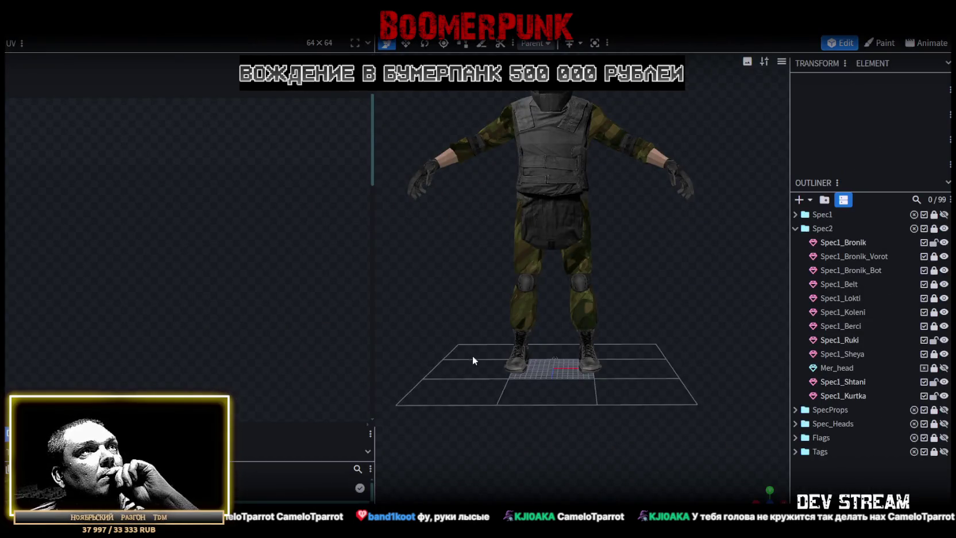
pyautogui.moveTo(473, 356)
pyautogui.mouseDown()
pyautogui.moveTo(639, 399)
pyautogui.moveTo(650, 383)
pyautogui.moveTo(495, 426)
pyautogui.moveTo(546, 392)
pyautogui.moveTo(452, 365)
pyautogui.moveTo(356, 380)
pyautogui.moveTo(364, 390)
pyautogui.moveTo(346, 401)
pyautogui.moveTo(330, 381)
pyautogui.moveTo(201, 379)
pyautogui.mouseUp()
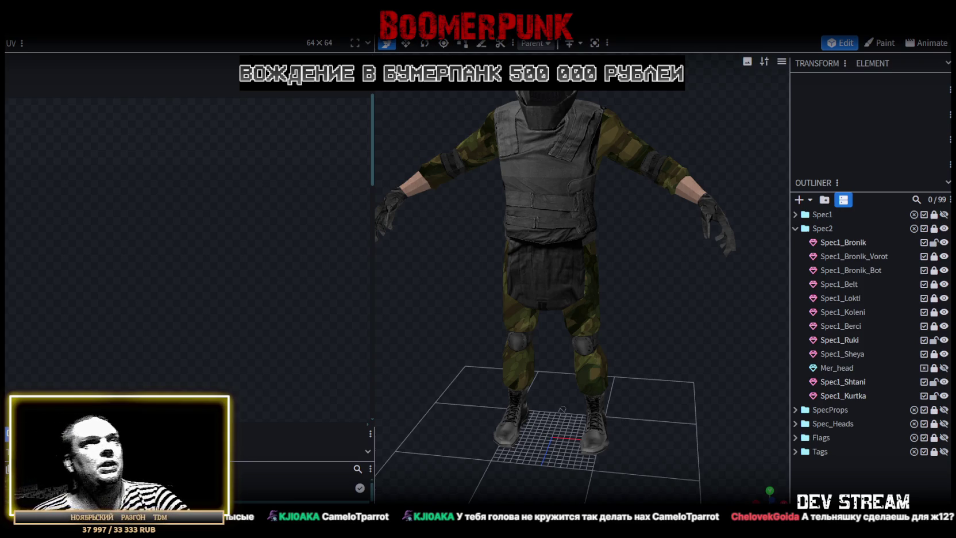
pyautogui.scroll(-3, 660, 236)
pyautogui.moveTo(639, 269)
pyautogui.mouseDown()
pyautogui.moveTo(546, 254)
pyautogui.moveTo(675, 252)
pyautogui.moveTo(648, 269)
pyautogui.moveTo(601, 267)
pyautogui.moveTo(714, 269)
pyautogui.moveTo(646, 316)
pyautogui.moveTo(474, 319)
pyautogui.moveTo(635, 300)
pyautogui.mouseUp()
pyautogui.scroll(-1, 574, 319)
pyautogui.scroll(2, 577, 310)
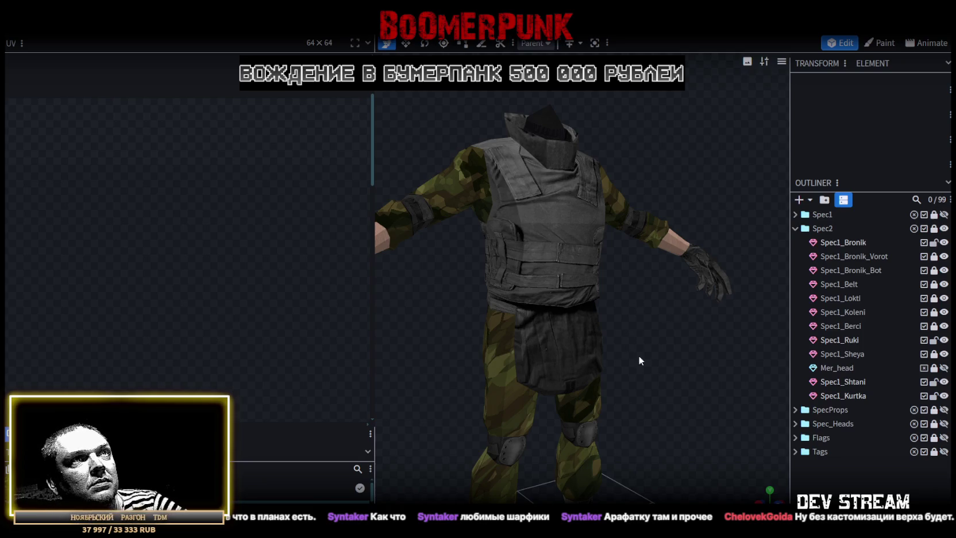
# Orbit around the character to inspect it from the sides, back, above and the collar
pyautogui.moveTo(639, 355)
pyautogui.mouseDown()
pyautogui.moveTo(440, 398)
pyautogui.moveTo(433, 367)
pyautogui.moveTo(555, 376)
pyautogui.moveTo(615, 367)
pyautogui.moveTo(688, 391)
pyautogui.mouseUp()
pyautogui.moveTo(474, 405)
pyautogui.mouseDown()
pyautogui.moveTo(508, 416)
pyautogui.moveTo(618, 391)
pyautogui.moveTo(575, 377)
pyautogui.moveTo(519, 392)
pyautogui.moveTo(607, 191)
pyautogui.moveTo(648, 372)
pyautogui.moveTo(532, 260)
pyautogui.mouseUp()
pyautogui.scroll(3, 649, 371)
pyautogui.moveTo(680, 341)
pyautogui.mouseDown()
pyautogui.moveTo(527, 345)
pyautogui.moveTo(507, 362)
pyautogui.moveTo(575, 330)
pyautogui.moveTo(519, 331)
pyautogui.moveTo(460, 350)
pyautogui.moveTo(588, 349)
pyautogui.moveTo(612, 378)
pyautogui.moveTo(630, 345)
pyautogui.moveTo(658, 379)
pyautogui.moveTo(594, 373)
pyautogui.moveTo(627, 336)
pyautogui.moveTo(670, 346)
pyautogui.moveTo(629, 307)
pyautogui.moveTo(555, 310)
pyautogui.moveTo(641, 370)
pyautogui.moveTo(590, 356)
pyautogui.moveTo(442, 354)
pyautogui.moveTo(750, 358)
pyautogui.moveTo(710, 383)
pyautogui.moveTo(675, 379)
pyautogui.moveTo(687, 373)
pyautogui.mouseUp()
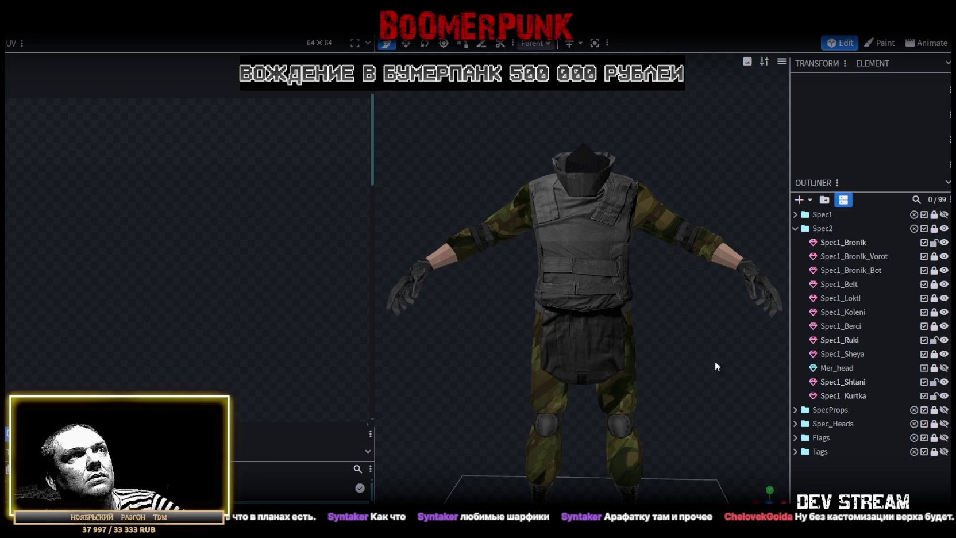
pyautogui.moveTo(715, 366)
pyautogui.mouseDown()
pyautogui.moveTo(665, 376)
pyautogui.moveTo(736, 398)
pyautogui.moveTo(524, 374)
pyautogui.moveTo(483, 403)
pyautogui.moveTo(446, 408)
pyautogui.moveTo(454, 358)
pyautogui.moveTo(442, 354)
pyautogui.moveTo(582, 362)
pyautogui.moveTo(597, 384)
pyautogui.moveTo(631, 399)
pyautogui.moveTo(732, 401)
pyautogui.mouseUp()
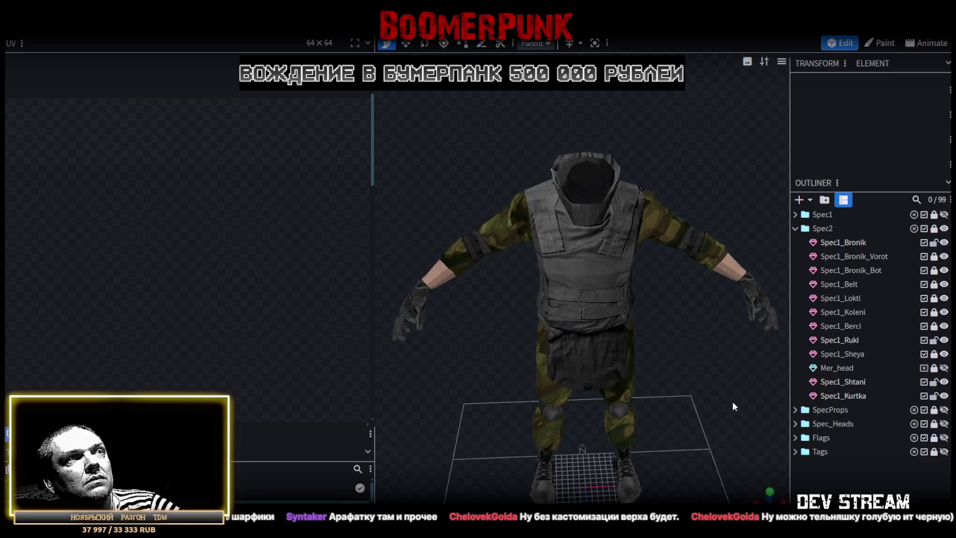
pyautogui.moveTo(480, 396)
pyautogui.mouseDown()
pyautogui.moveTo(467, 405)
pyautogui.moveTo(510, 392)
pyautogui.mouseUp()
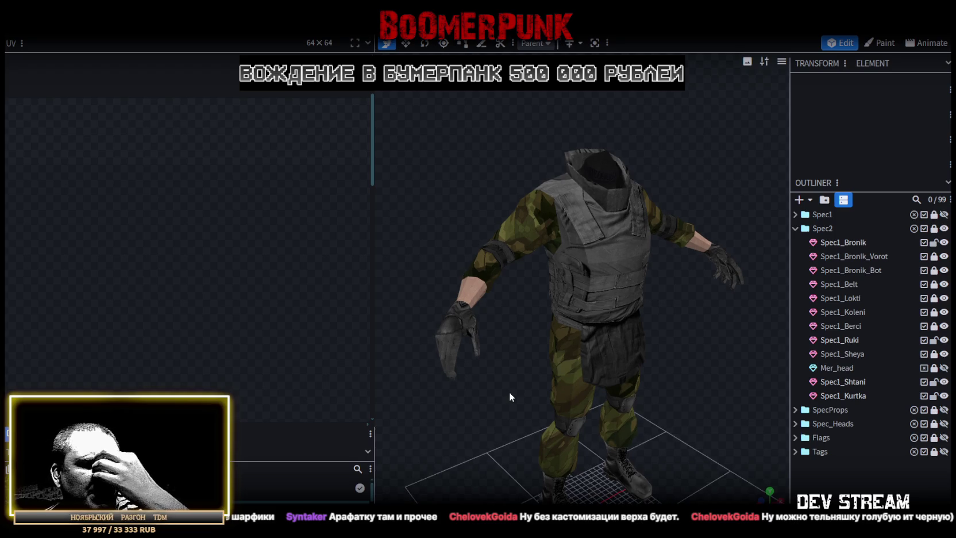
pyautogui.moveTo(510, 392)
pyautogui.mouseDown()
pyautogui.moveTo(508, 373)
pyautogui.moveTo(470, 376)
pyautogui.moveTo(496, 370)
pyautogui.moveTo(488, 387)
pyautogui.moveTo(516, 401)
pyautogui.moveTo(505, 425)
pyautogui.moveTo(522, 424)
pyautogui.moveTo(513, 450)
pyautogui.moveTo(663, 474)
pyautogui.moveTo(729, 472)
pyautogui.moveTo(598, 437)
pyautogui.moveTo(588, 419)
pyautogui.moveTo(619, 402)
pyautogui.moveTo(478, 388)
pyautogui.moveTo(468, 374)
pyautogui.mouseUp()
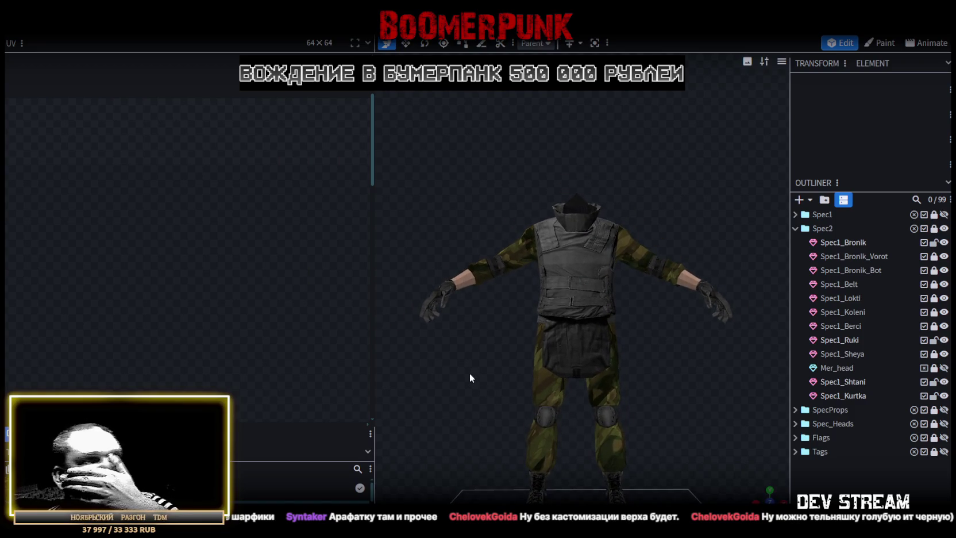
pyautogui.moveTo(707, 357)
pyautogui.mouseDown()
pyautogui.moveTo(427, 355)
pyautogui.moveTo(475, 356)
pyautogui.moveTo(480, 420)
pyautogui.moveTo(620, 419)
pyautogui.moveTo(670, 405)
pyautogui.moveTo(677, 366)
pyautogui.moveTo(643, 365)
pyautogui.moveTo(621, 378)
pyautogui.moveTo(670, 375)
pyautogui.mouseUp()
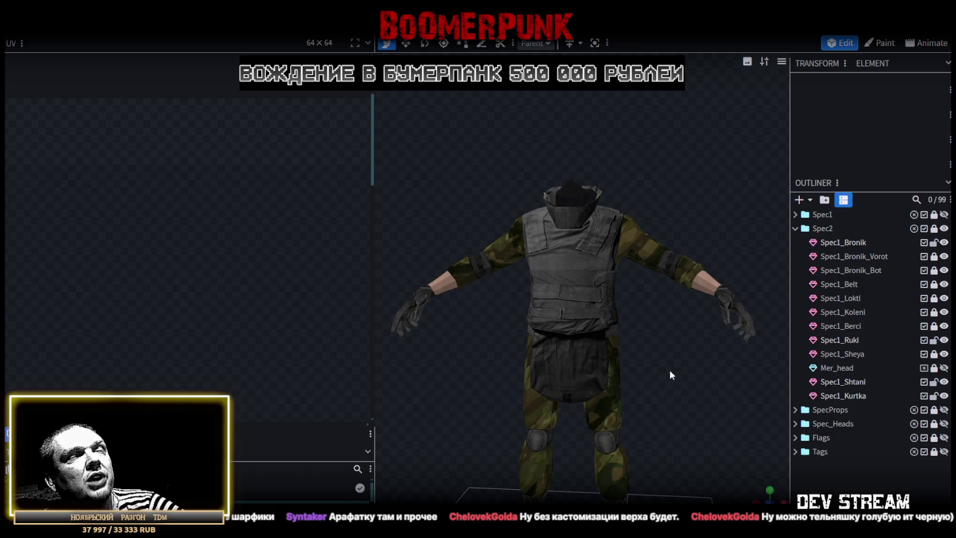
pyautogui.moveTo(670, 374)
pyautogui.mouseDown()
pyautogui.moveTo(592, 397)
pyautogui.moveTo(635, 380)
pyautogui.mouseUp()
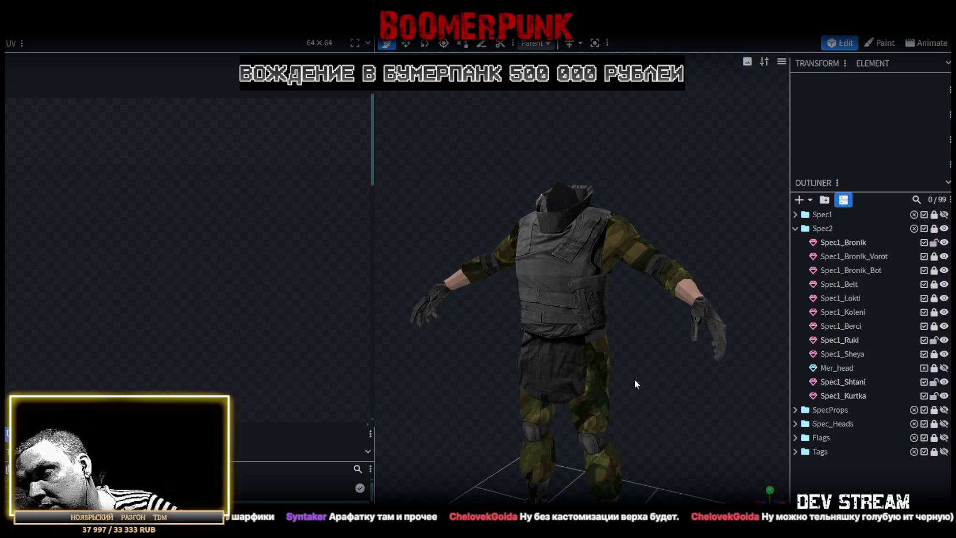
pyautogui.moveTo(648, 380)
pyautogui.mouseDown()
pyautogui.moveTo(690, 373)
pyautogui.moveTo(643, 392)
pyautogui.mouseUp()
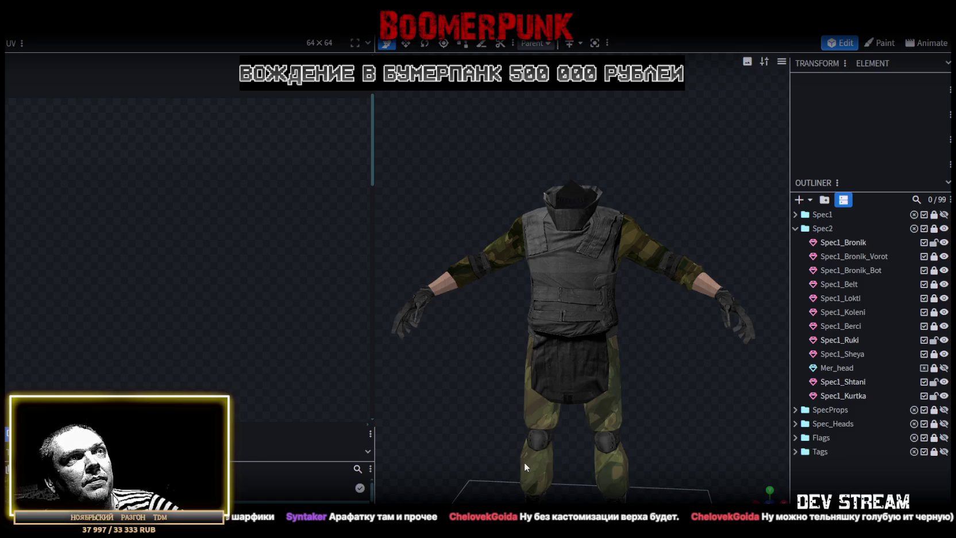
pyautogui.moveTo(485, 361); pyautogui.dragTo(506, 363)
pyautogui.scroll(3, 506, 363)
pyautogui.moveTo(601, 217)
pyautogui.mouseDown()
pyautogui.moveTo(489, 163)
pyautogui.moveTo(462, 179)
pyautogui.moveTo(699, 163)
pyautogui.moveTo(542, 166)
pyautogui.moveTo(578, 163)
pyautogui.mouseUp()
pyautogui.scroll(3, 511, 188)
pyautogui.scroll(-3, 540, 198)
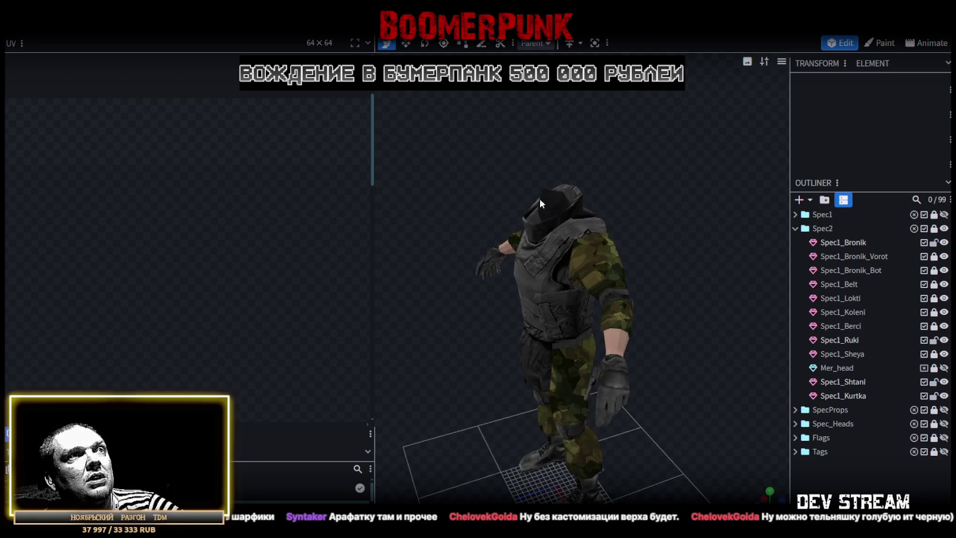
pyautogui.moveTo(540, 198); pyautogui.dragTo(575, 262)
pyautogui.scroll(2, 594, 260)
pyautogui.scroll(1, 594, 260)
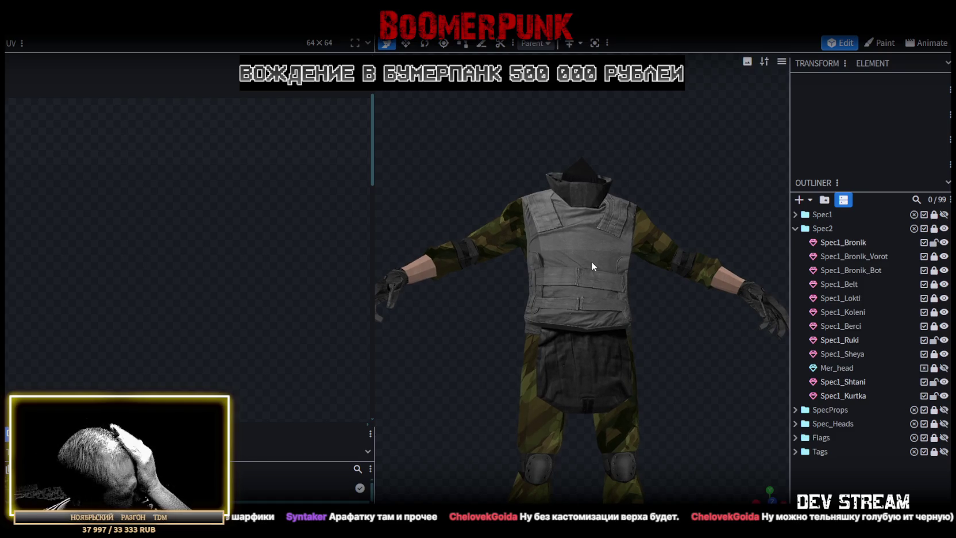
pyautogui.scroll(-3, 591, 261)
pyautogui.moveTo(590, 261)
pyautogui.mouseDown()
pyautogui.moveTo(594, 287)
pyautogui.moveTo(633, 299)
pyautogui.moveTo(596, 285)
pyautogui.mouseUp()
pyautogui.scroll(2, 634, 298)
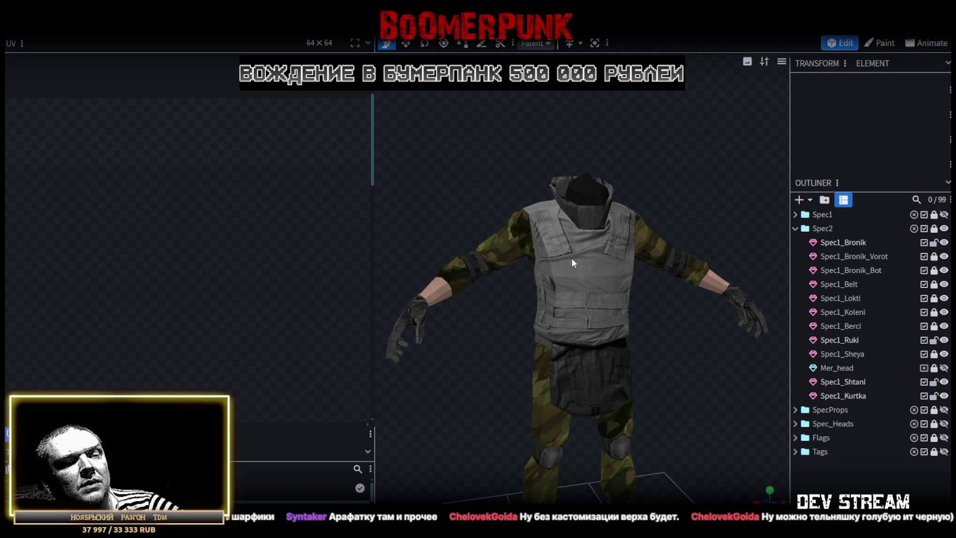
# Select the vest piece Spec1_Bronik and its shoulder face
pyautogui.click(571, 257)
pyautogui.moveTo(553, 252)
pyautogui.mouseDown()
pyautogui.moveTo(496, 181)
pyautogui.moveTo(491, 202)
pyautogui.moveTo(543, 187)
pyautogui.moveTo(523, 180)
pyautogui.moveTo(478, 188)
pyautogui.moveTo(548, 228)
pyautogui.mouseUp()
pyautogui.click(527, 219)
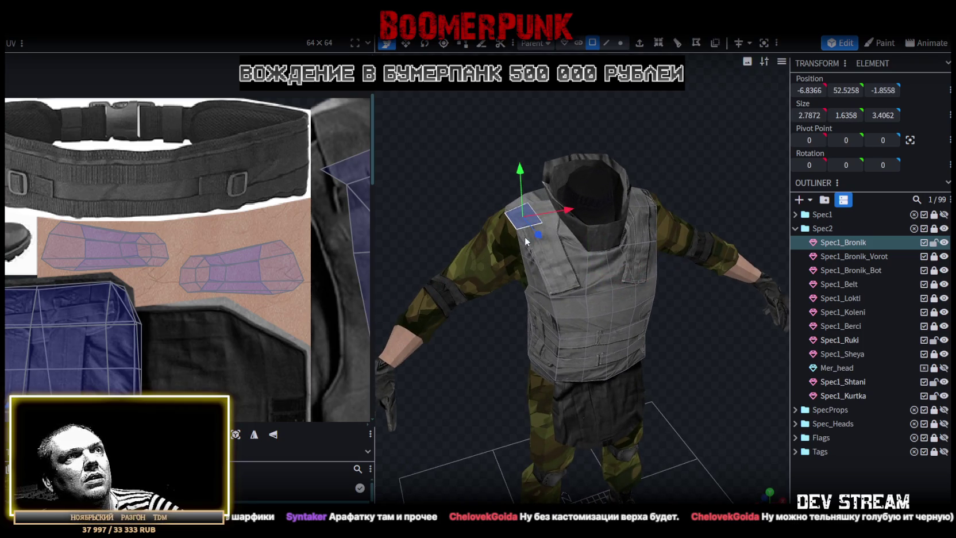
# Undo the accidental Spec1_Kurtka forearm face splits so the jacket stays one mesh
pyautogui.moveTo(525, 241)
pyautogui.mouseDown()
pyautogui.moveTo(704, 328)
pyautogui.moveTo(637, 310)
pyautogui.moveTo(738, 316)
pyautogui.mouseUp()
pyautogui.click(727, 303)
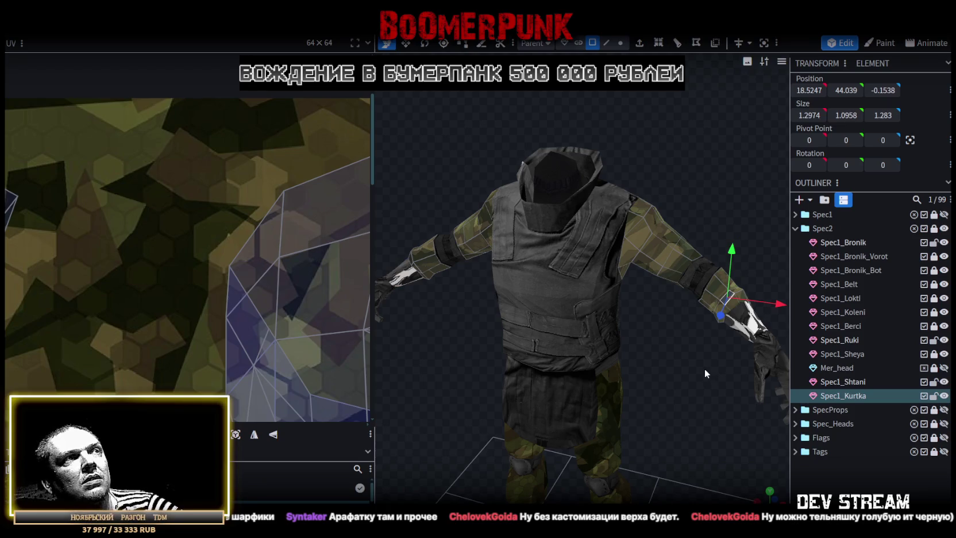
pyautogui.hotkey('ctrl', 'v')
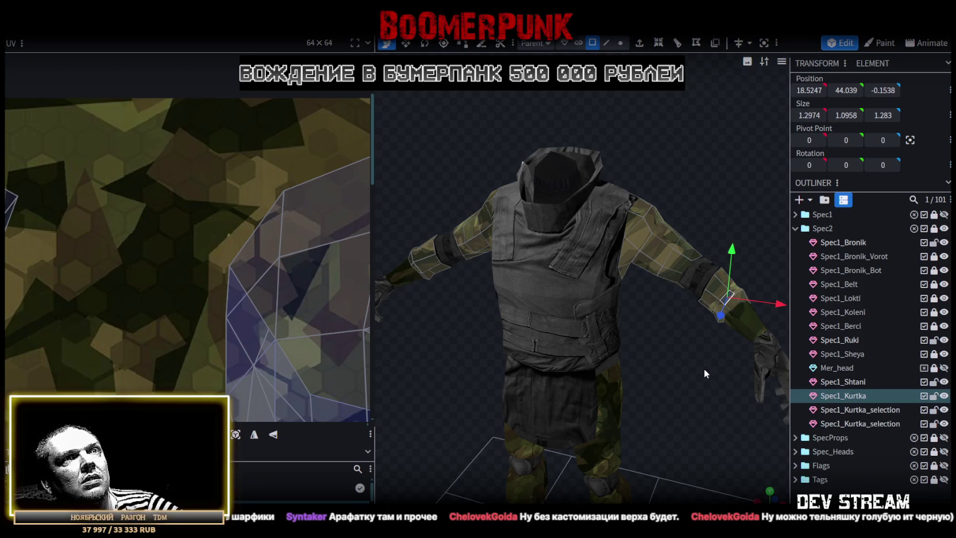
pyautogui.hotkey('ctrl', 'z')
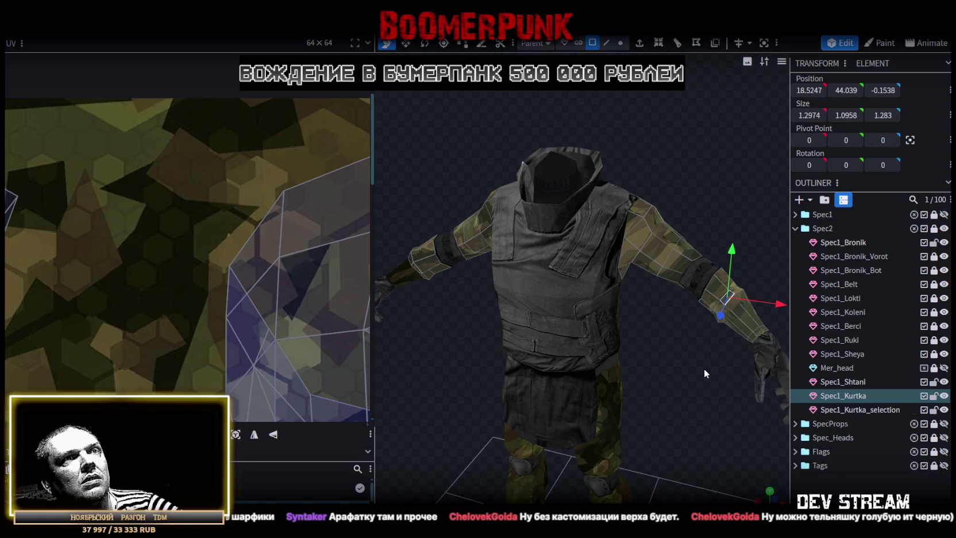
pyautogui.hotkey('ctrl', 'z')
pyautogui.hotkey('ctrl', 'z')
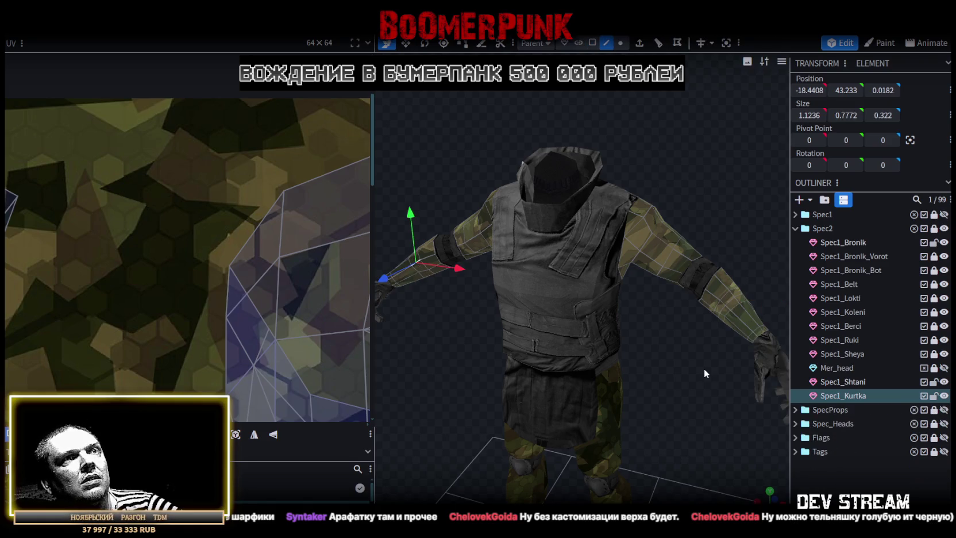
pyautogui.hotkey('ctrl', 'z')
# Select the vest mesh and zoom in on it from the front
pyautogui.moveTo(704, 368); pyautogui.dragTo(729, 321)
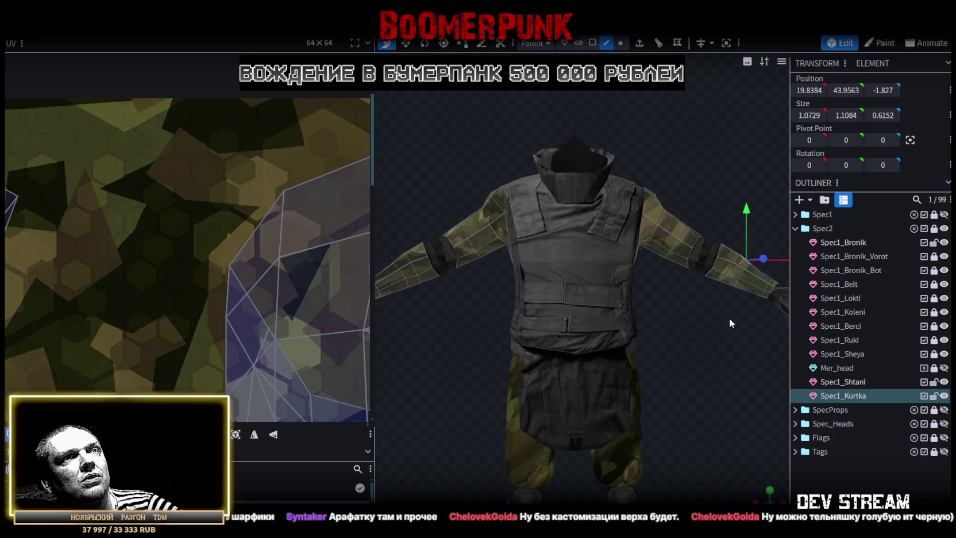
pyautogui.click(573, 250)
pyautogui.moveTo(490, 126)
pyautogui.mouseDown()
pyautogui.moveTo(510, 161)
pyautogui.moveTo(528, 140)
pyautogui.moveTo(519, 131)
pyautogui.moveTo(503, 144)
pyautogui.moveTo(521, 213)
pyautogui.mouseUp()
pyautogui.moveTo(577, 172)
pyautogui.mouseDown()
pyautogui.moveTo(700, 114)
pyautogui.moveTo(619, 241)
pyautogui.moveTo(661, 170)
pyautogui.moveTo(617, 216)
pyautogui.mouseUp()
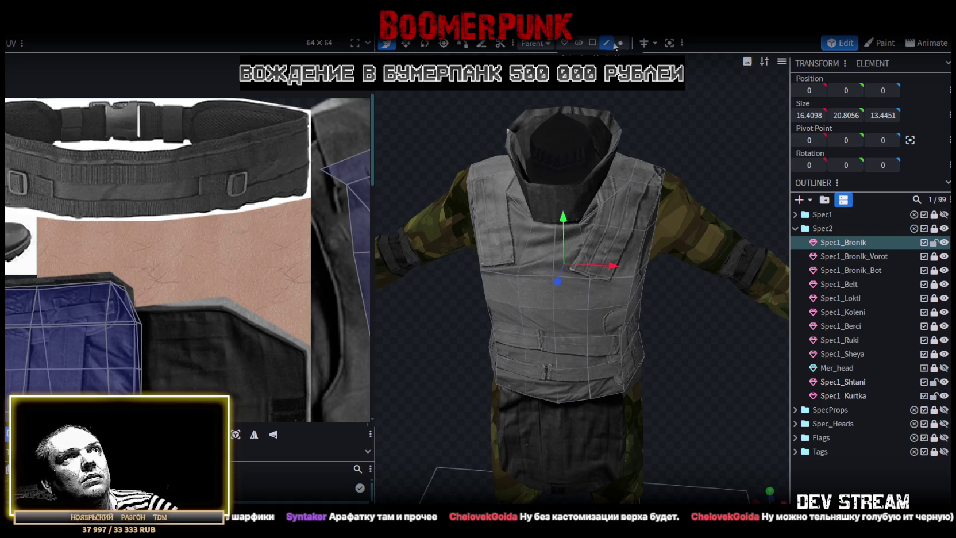
pyautogui.click(631, 209)
pyautogui.click(620, 255)
pyautogui.moveTo(619, 255)
pyautogui.mouseDown()
pyautogui.moveTo(688, 278)
pyautogui.moveTo(663, 293)
pyautogui.mouseUp()
pyautogui.click(645, 174)
pyautogui.moveTo(645, 175)
pyautogui.mouseDown()
pyautogui.moveTo(749, 108)
pyautogui.moveTo(717, 224)
pyautogui.moveTo(746, 353)
pyautogui.moveTo(694, 345)
pyautogui.moveTo(675, 326)
pyautogui.moveTo(689, 331)
pyautogui.moveTo(674, 347)
pyautogui.moveTo(657, 343)
pyautogui.moveTo(678, 337)
pyautogui.mouseUp()
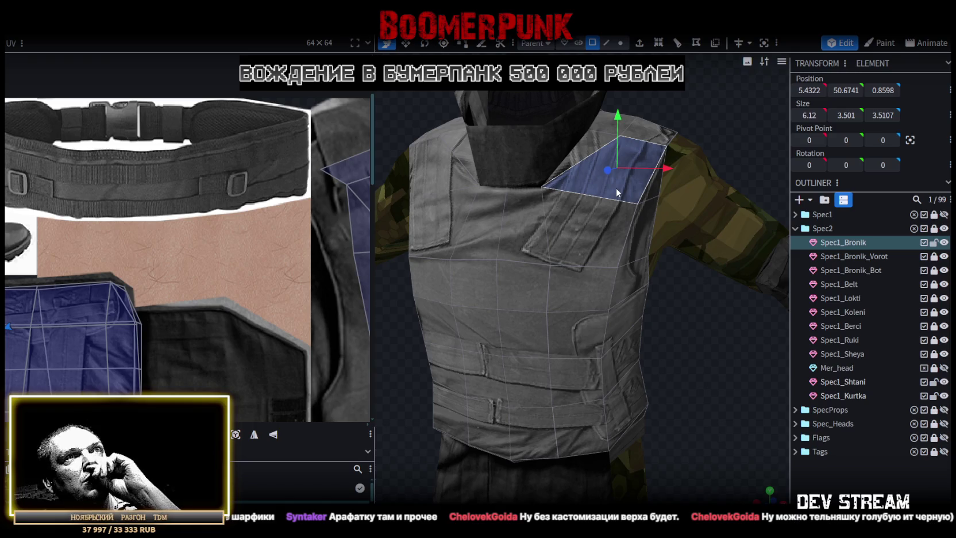
pyautogui.moveTo(621, 225); pyautogui.dragTo(690, 341)
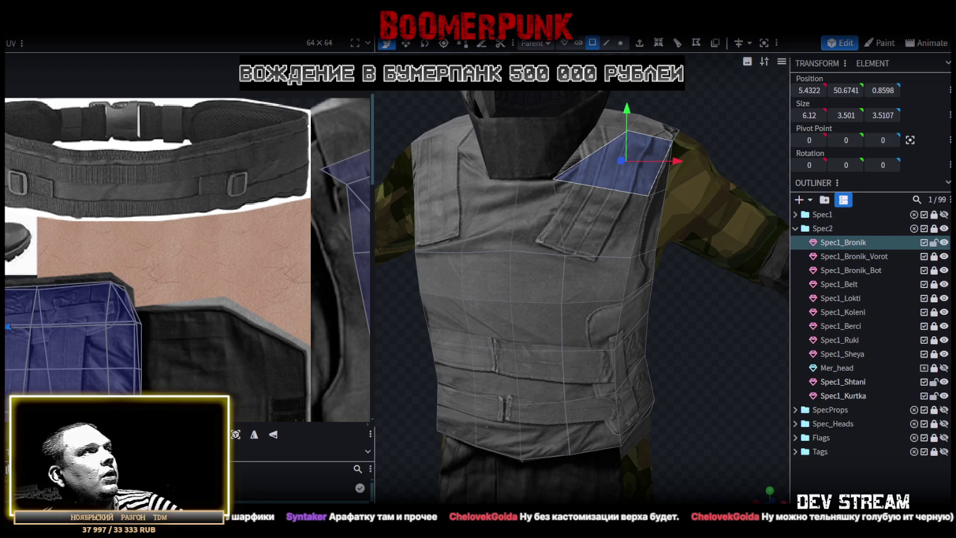
pyautogui.scroll(-5, 189, 255)
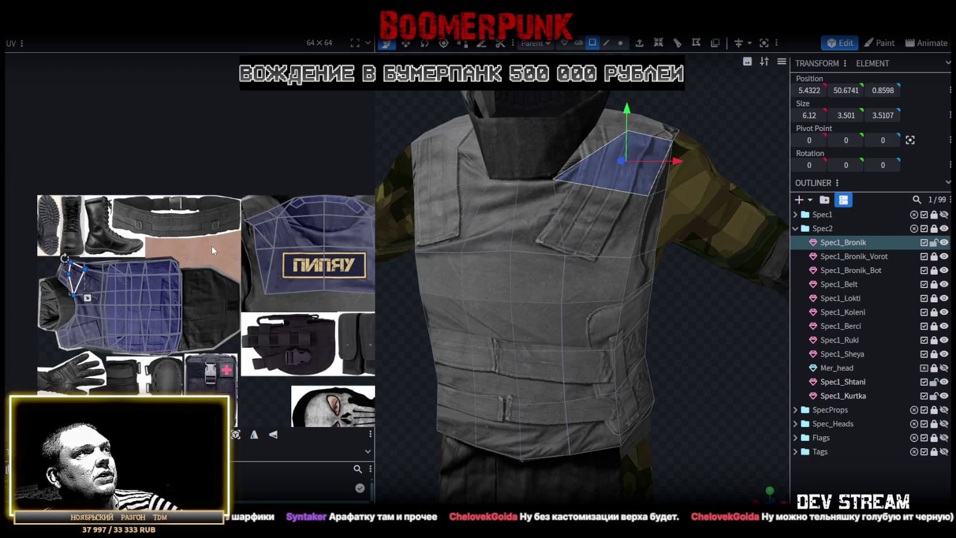
pyautogui.scroll(-1, 212, 244)
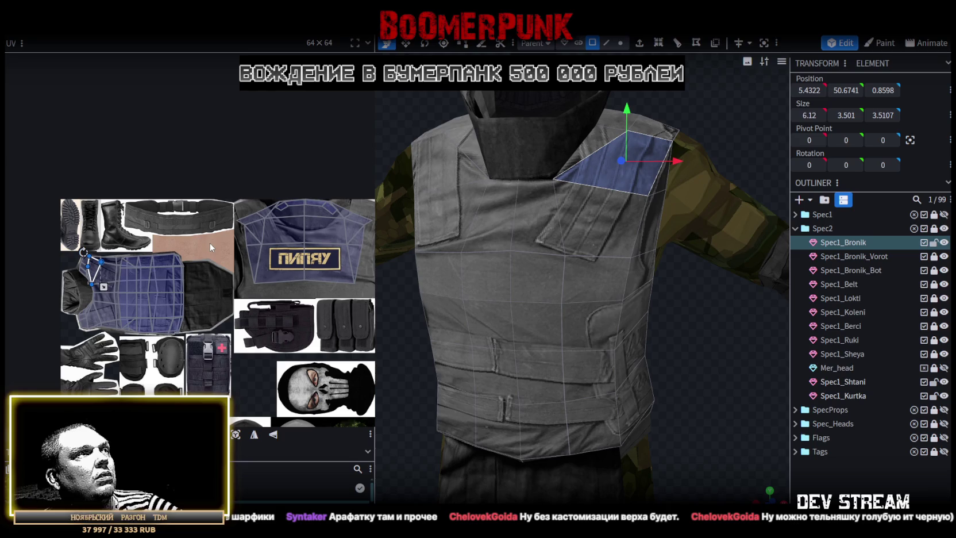
pyautogui.scroll(-2, 211, 247)
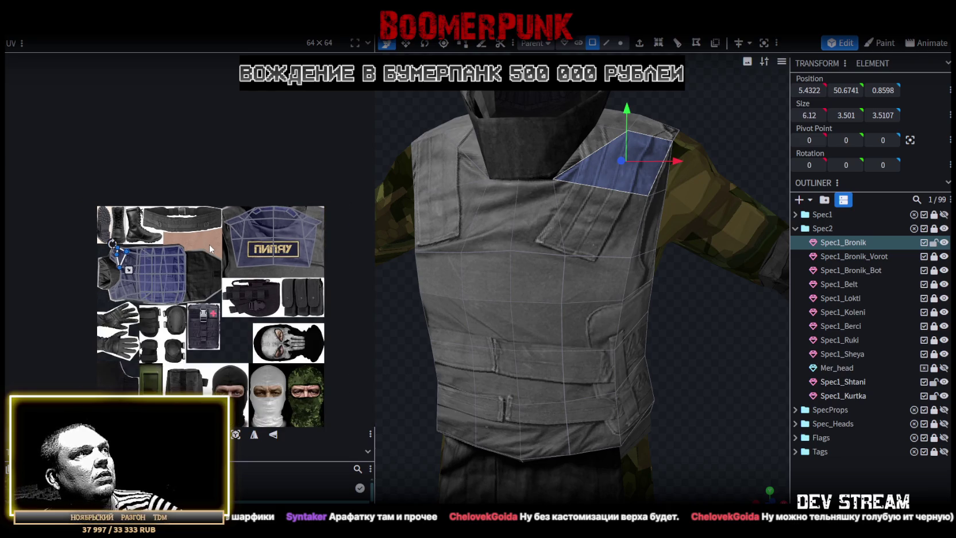
pyautogui.scroll(1, 209, 244)
pyautogui.scroll(1, 209, 244)
pyautogui.scroll(1, 209, 245)
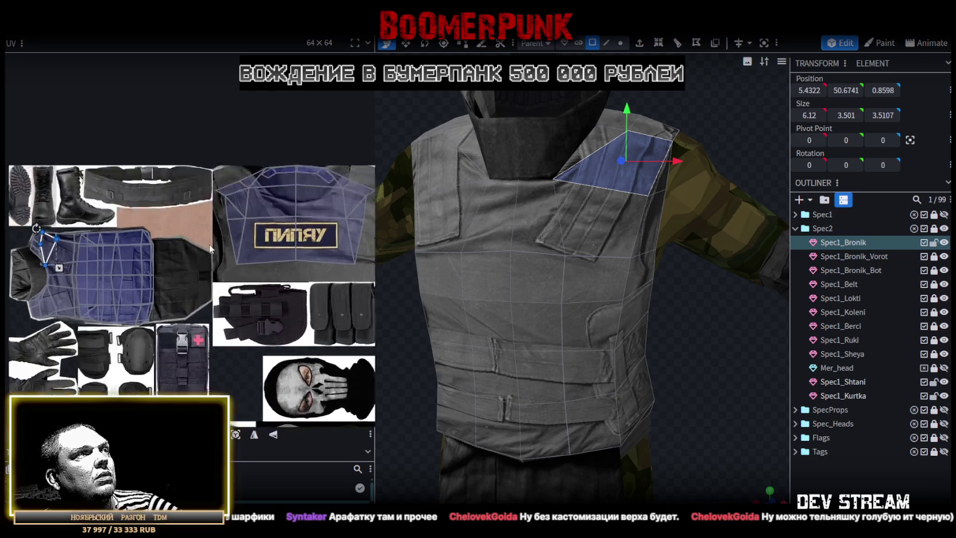
pyautogui.moveTo(647, 333); pyautogui.dragTo(687, 316)
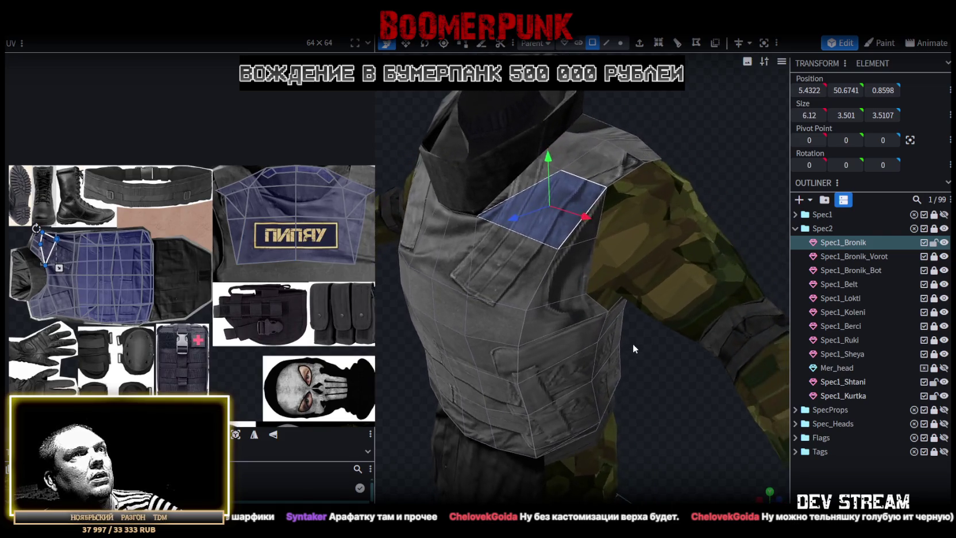
pyautogui.scroll(-3, 686, 314)
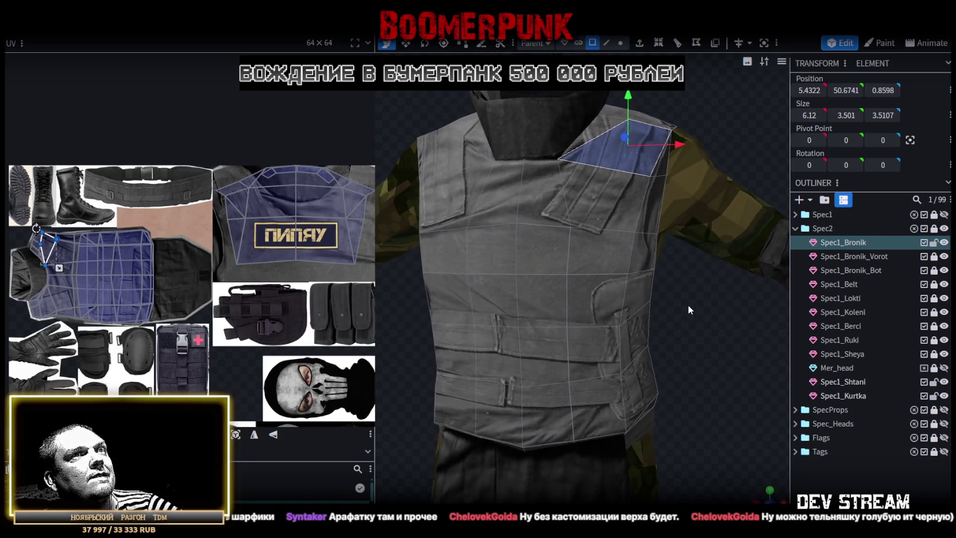
pyautogui.moveTo(682, 320); pyautogui.dragTo(676, 322)
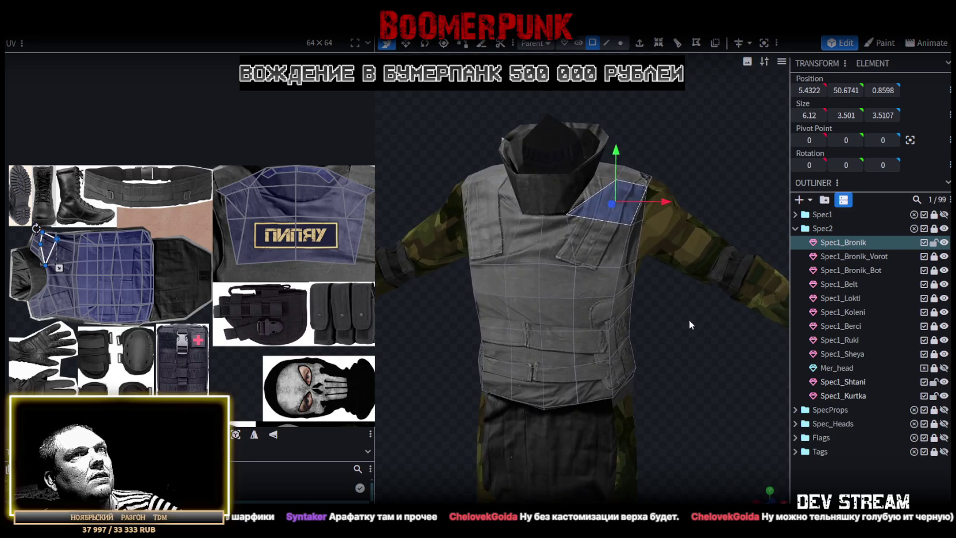
pyautogui.moveTo(675, 317); pyautogui.dragTo(660, 311)
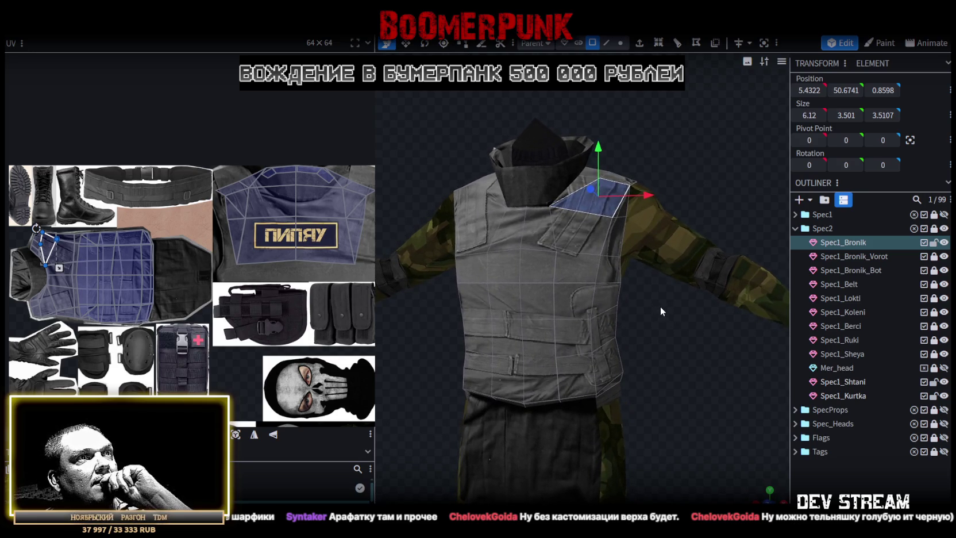
pyautogui.moveTo(660, 306); pyautogui.dragTo(430, 277)
pyautogui.moveTo(26, 299)
pyautogui.mouseDown(button='middle')
pyautogui.moveTo(122, 166)
pyautogui.moveTo(112, 171)
pyautogui.moveTo(110, 208)
pyautogui.moveTo(86, 250)
pyautogui.moveTo(76, 255)
pyautogui.moveTo(69, 244)
pyautogui.mouseUp(button='middle')
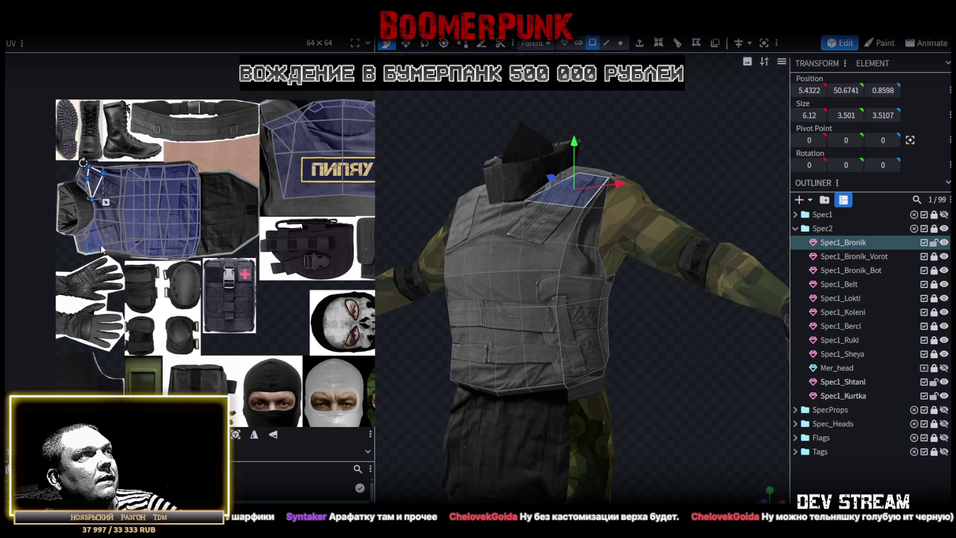
pyautogui.moveTo(158, 255)
pyautogui.mouseDown(button='middle')
pyautogui.moveTo(112, 240)
pyautogui.moveTo(99, 251)
pyautogui.moveTo(108, 216)
pyautogui.mouseUp(button='middle')
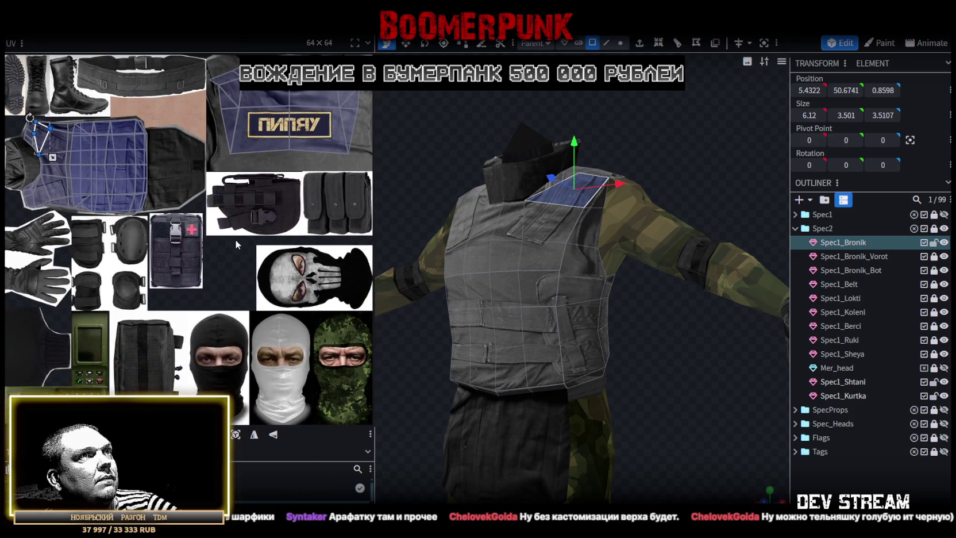
pyautogui.moveTo(693, 348)
pyautogui.mouseDown()
pyautogui.moveTo(657, 396)
pyautogui.moveTo(702, 390)
pyautogui.moveTo(717, 376)
pyautogui.moveTo(676, 355)
pyautogui.mouseUp()
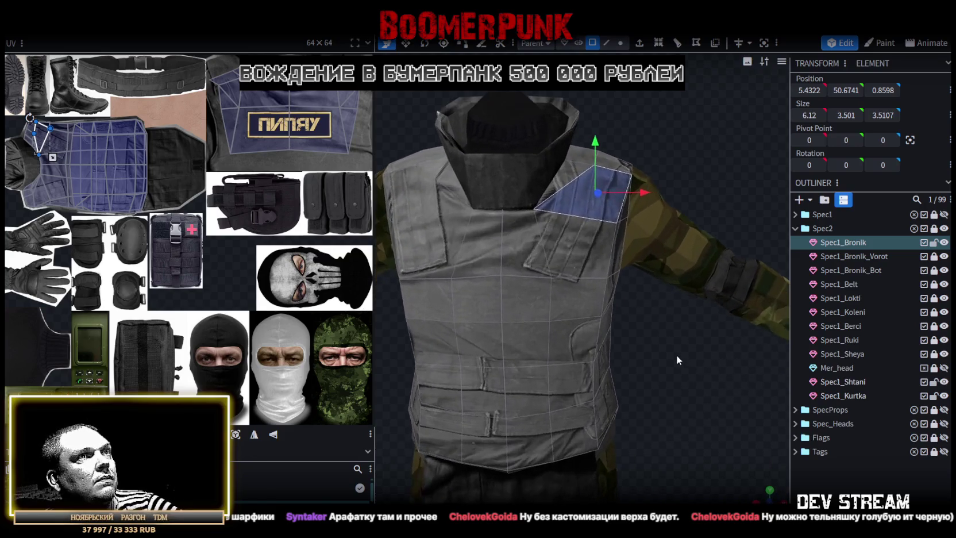
pyautogui.click(571, 248)
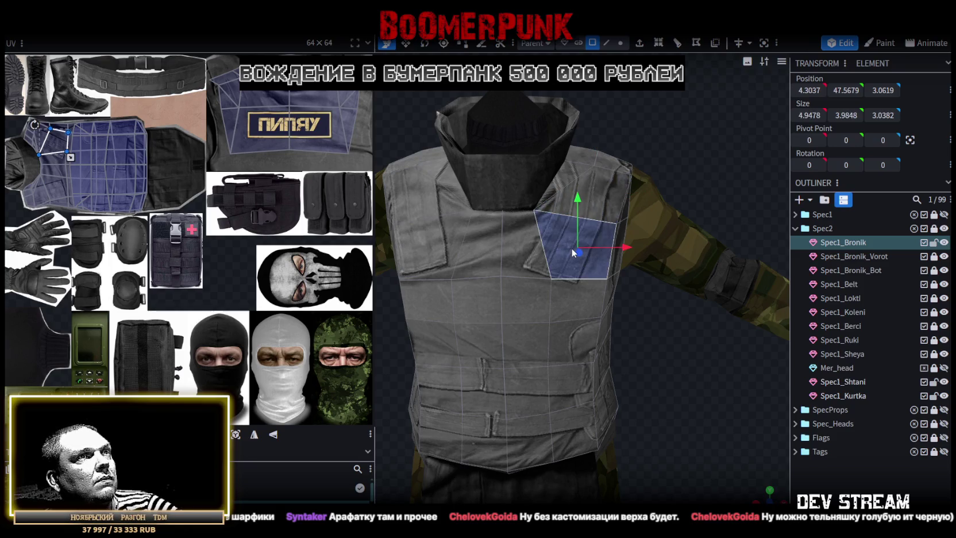
# Add the shoulder strap face, then switch to Vertex mode and select a vest vertex close up
pyautogui.keyDown('shift'); pyautogui.click(596, 198); pyautogui.keyUp('shift')
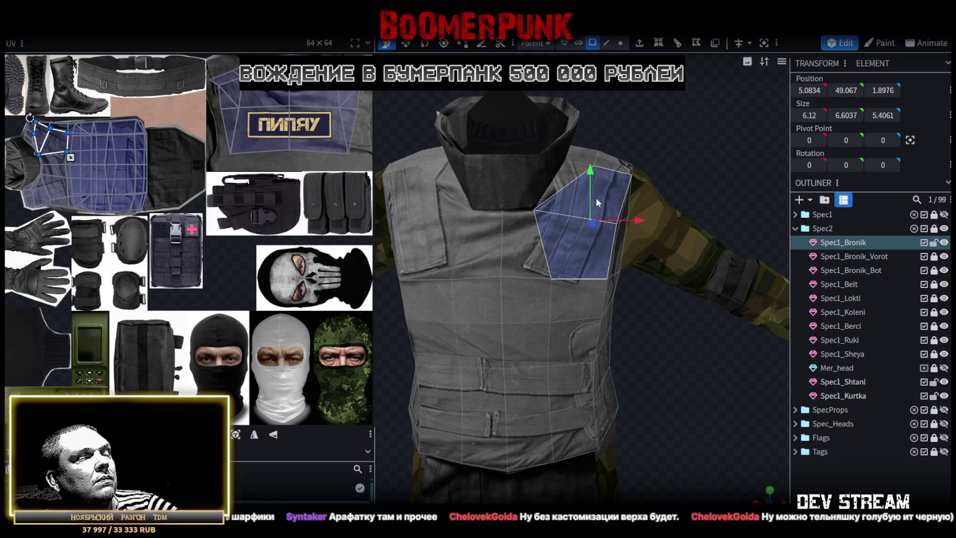
pyautogui.moveTo(635, 297)
pyautogui.mouseDown()
pyautogui.moveTo(680, 359)
pyautogui.moveTo(590, 288)
pyautogui.mouseUp()
pyautogui.moveTo(565, 257)
pyautogui.mouseDown()
pyautogui.moveTo(630, 353)
pyautogui.moveTo(607, 112)
pyautogui.mouseUp()
pyautogui.click(620, 42)
pyautogui.moveTo(575, 221)
pyautogui.mouseDown()
pyautogui.moveTo(576, 349)
pyautogui.moveTo(525, 343)
pyautogui.moveTo(586, 346)
pyautogui.moveTo(604, 331)
pyautogui.moveTo(625, 332)
pyautogui.moveTo(632, 357)
pyautogui.moveTo(572, 375)
pyautogui.moveTo(617, 366)
pyautogui.moveTo(631, 335)
pyautogui.moveTo(604, 319)
pyautogui.moveTo(591, 325)
pyautogui.moveTo(690, 340)
pyautogui.moveTo(603, 355)
pyautogui.moveTo(620, 345)
pyautogui.moveTo(675, 385)
pyautogui.moveTo(642, 432)
pyautogui.moveTo(680, 451)
pyautogui.moveTo(672, 422)
pyautogui.moveTo(645, 402)
pyautogui.moveTo(673, 380)
pyautogui.moveTo(681, 356)
pyautogui.moveTo(672, 379)
pyautogui.moveTo(677, 374)
pyautogui.mouseUp()
pyautogui.click(576, 288)
pyautogui.scroll(2, 652, 388)
pyautogui.scroll(2, 639, 424)
pyautogui.scroll(2, 670, 378)
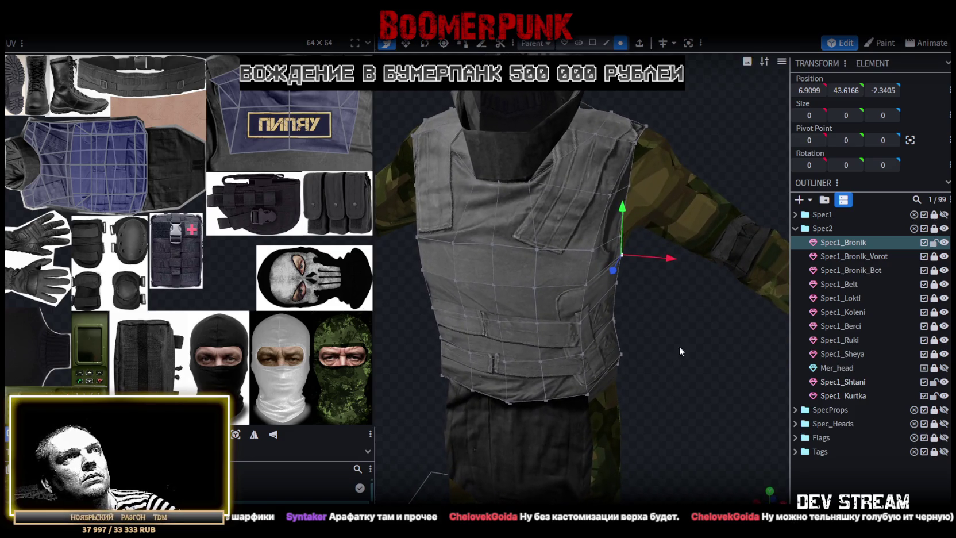
# Select and inspect vertices on the vest's side from several angles
pyautogui.moveTo(689, 400)
pyautogui.mouseDown()
pyautogui.moveTo(686, 374)
pyautogui.moveTo(650, 371)
pyautogui.moveTo(629, 327)
pyautogui.mouseUp()
pyautogui.click(587, 263)
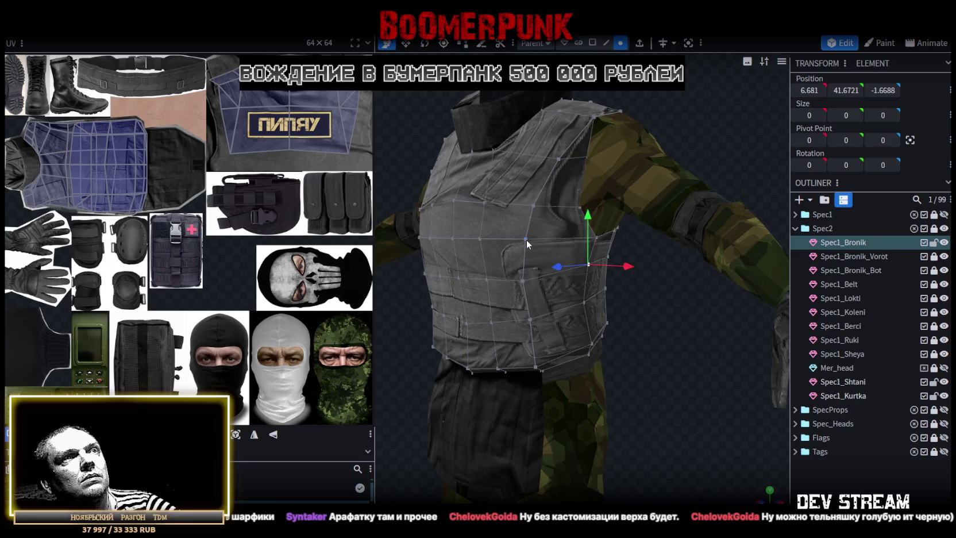
pyautogui.keyDown('shift'); pyautogui.click(525, 239); pyautogui.keyUp('shift')
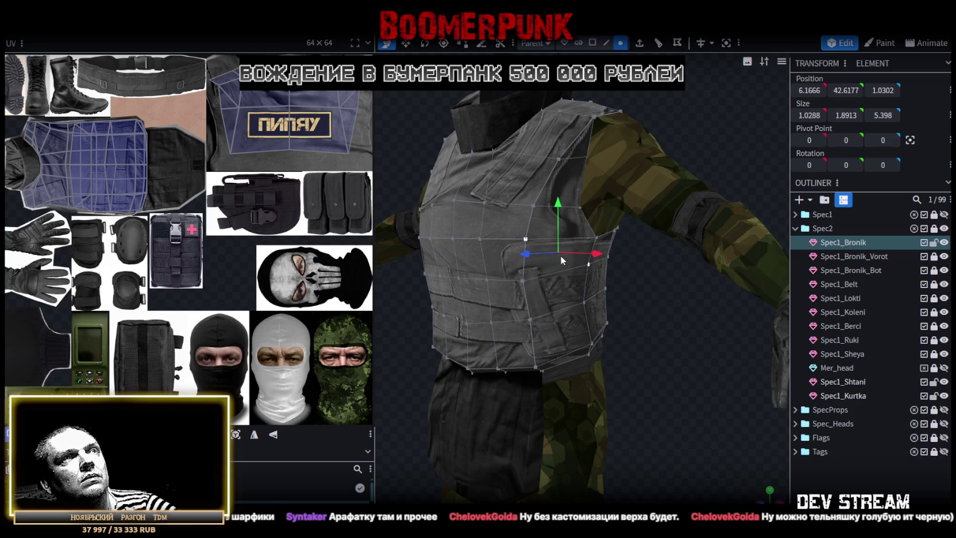
pyautogui.moveTo(608, 287)
pyautogui.mouseDown()
pyautogui.moveTo(615, 337)
pyautogui.moveTo(523, 324)
pyautogui.moveTo(498, 344)
pyautogui.moveTo(484, 376)
pyautogui.moveTo(499, 389)
pyautogui.moveTo(667, 370)
pyautogui.moveTo(693, 353)
pyautogui.moveTo(765, 341)
pyautogui.moveTo(562, 248)
pyautogui.moveTo(500, 292)
pyautogui.moveTo(434, 317)
pyautogui.moveTo(456, 317)
pyautogui.moveTo(421, 325)
pyautogui.moveTo(426, 311)
pyautogui.mouseUp()
pyautogui.click(498, 263)
pyautogui.scroll(5, 426, 314)
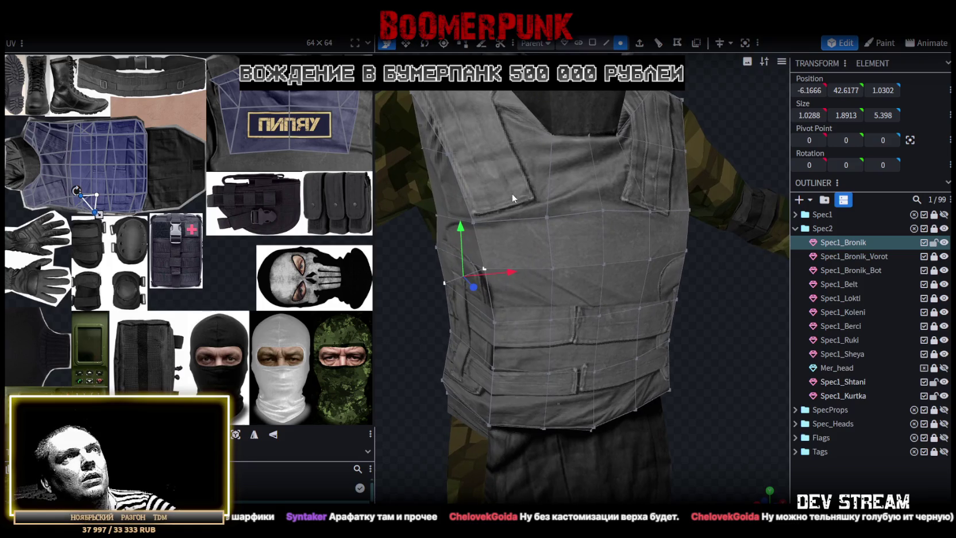
# Select both shoulder flap faces and bring up the mesh context menu
pyautogui.click(511, 193)
pyautogui.click(462, 131)
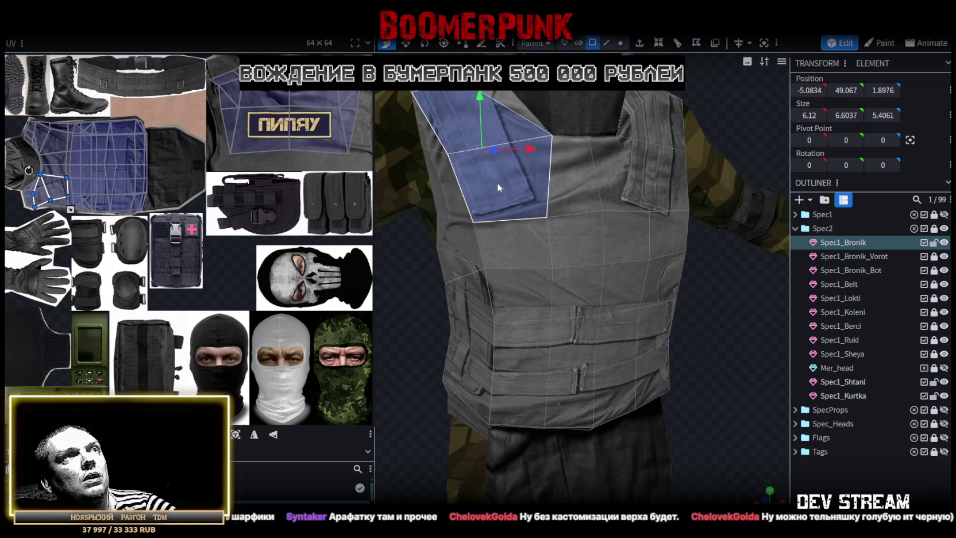
pyautogui.keyDown('shift'); pyautogui.click(650, 129); pyautogui.keyUp('shift')
pyautogui.rightClick(660, 182)
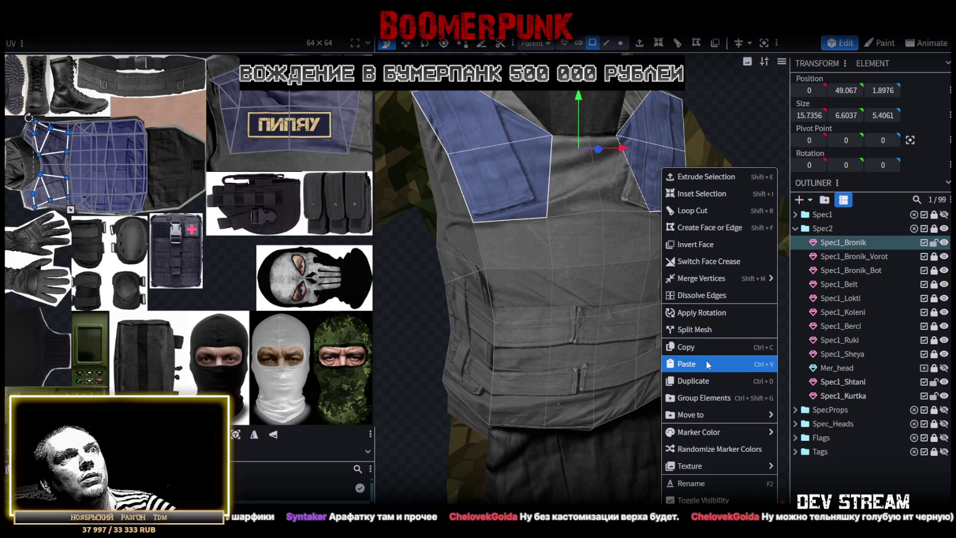
# Split the shoulder flaps into their own mesh and select it
pyautogui.click(709, 335)
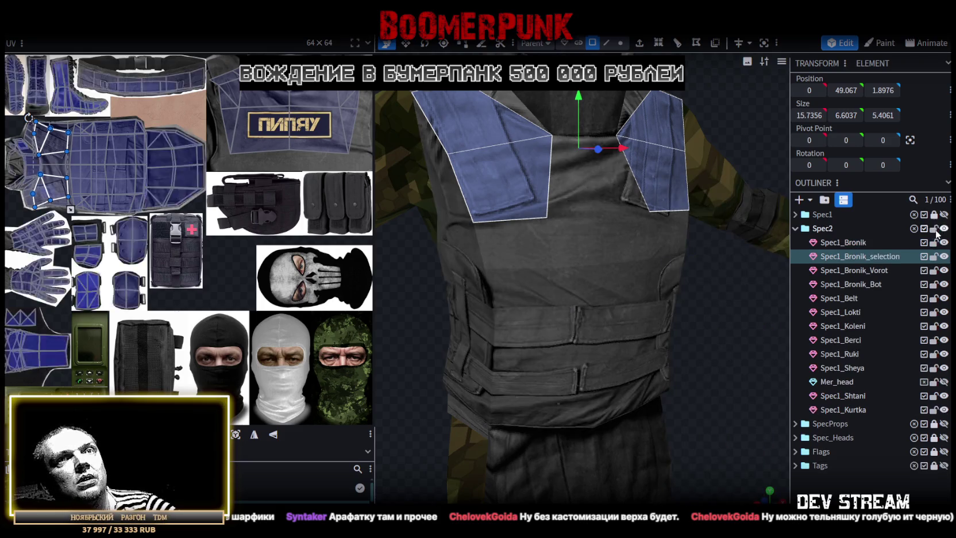
pyautogui.keyDown('ctrl'); pyautogui.click(899, 256); pyautogui.keyUp('ctrl')
pyautogui.click(873, 257)
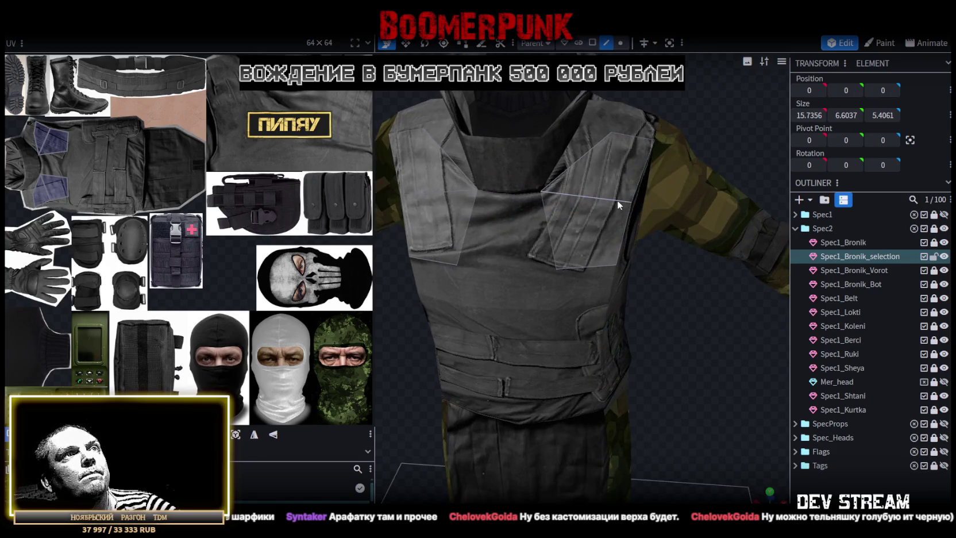
# Add a single loop cut across the shoulder strap at offset 2.5771
pyautogui.click(618, 205)
pyautogui.click(659, 45)
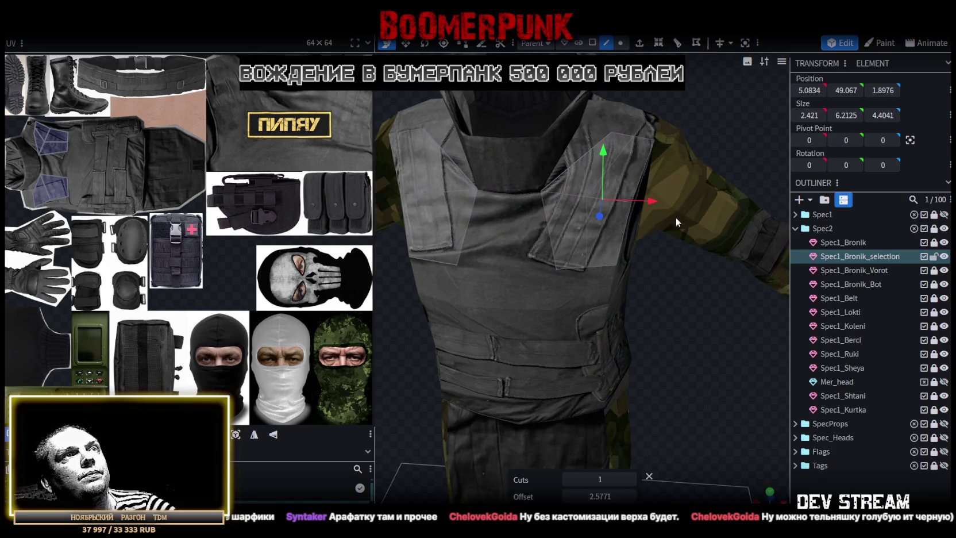
pyautogui.moveTo(675, 203); pyautogui.dragTo(706, 310)
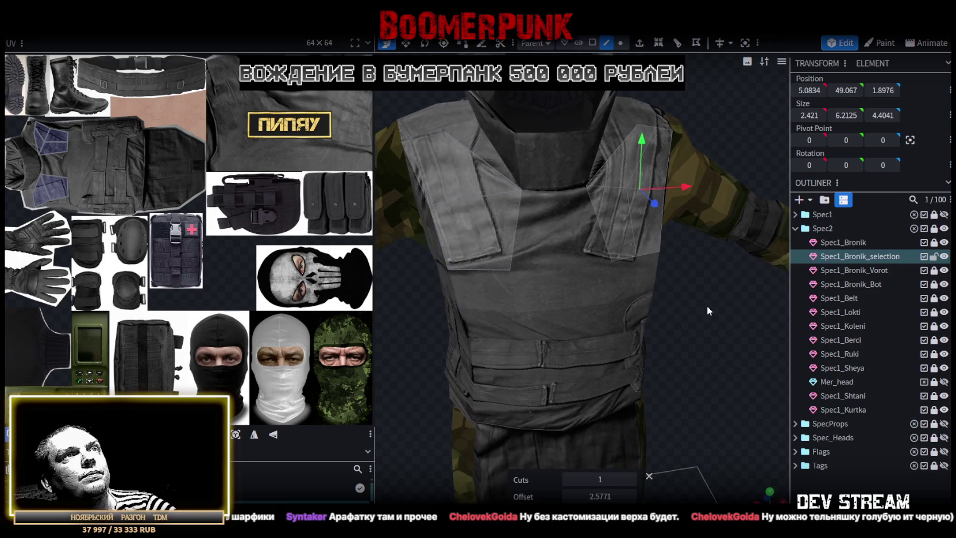
pyautogui.click(467, 204)
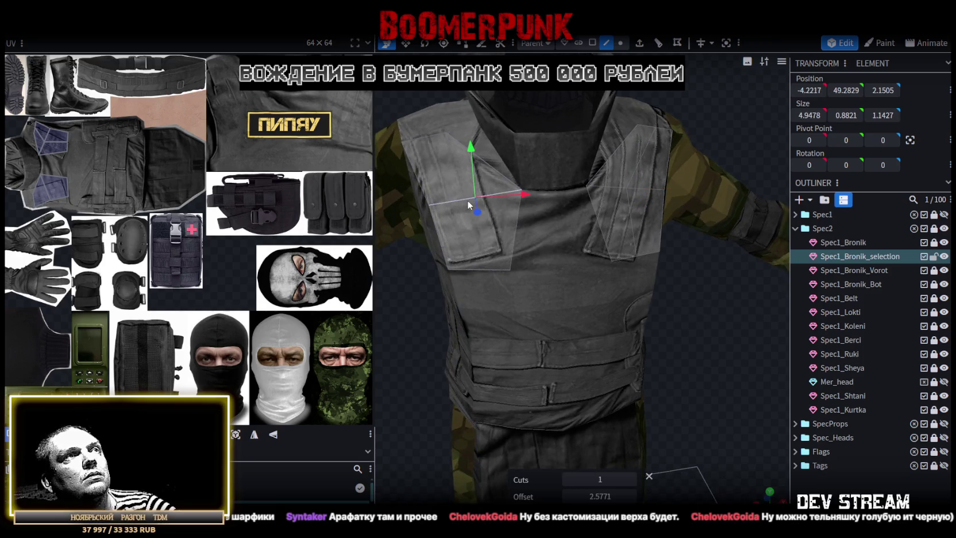
pyautogui.click(659, 45)
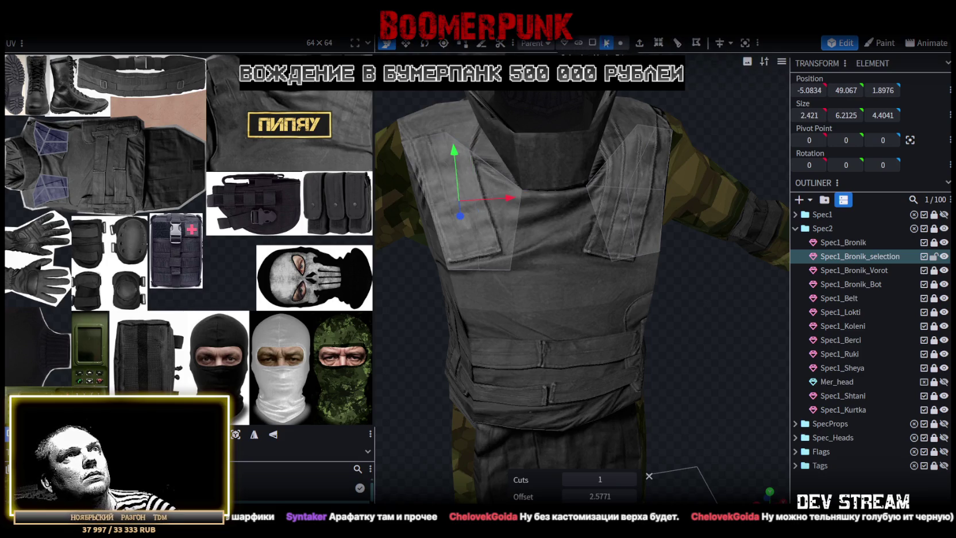
pyautogui.scroll(2, 526, 96)
# Select the strap's two top corner vertices and open their context menu
pyautogui.click(413, 93)
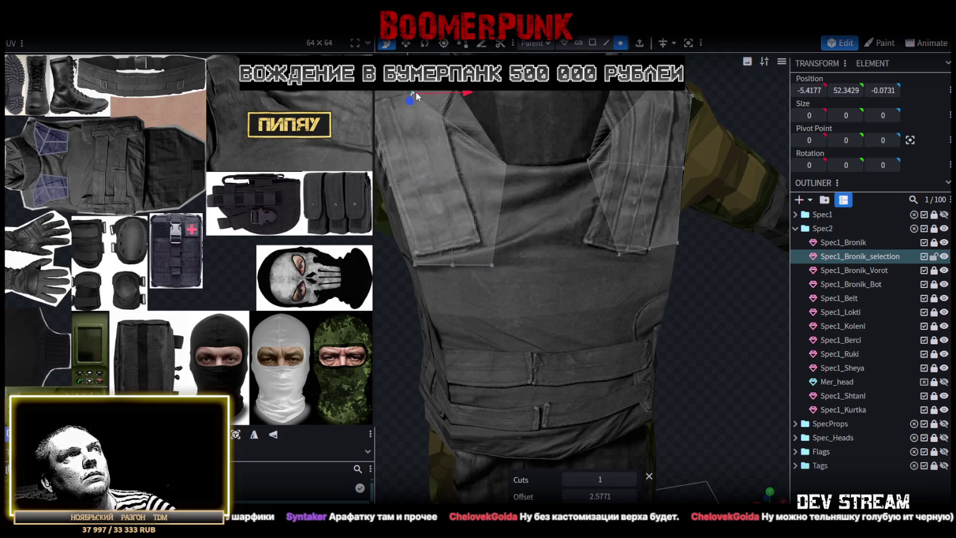
pyautogui.keyDown('shift'); pyautogui.click(385, 101); pyautogui.keyUp('shift')
pyautogui.rightClick(385, 101)
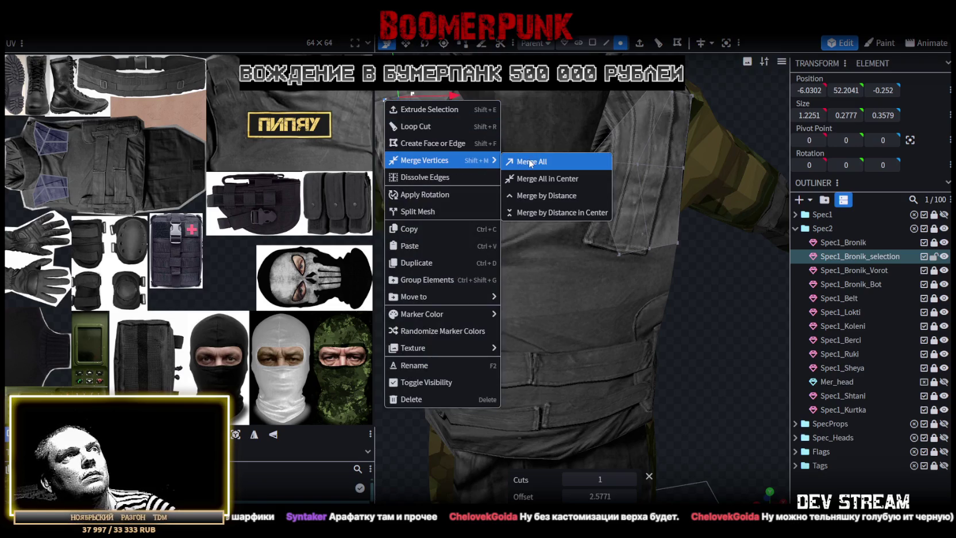
# Merge the first two pairs of top corner vertices on the shoulder straps
pyautogui.click(530, 162)
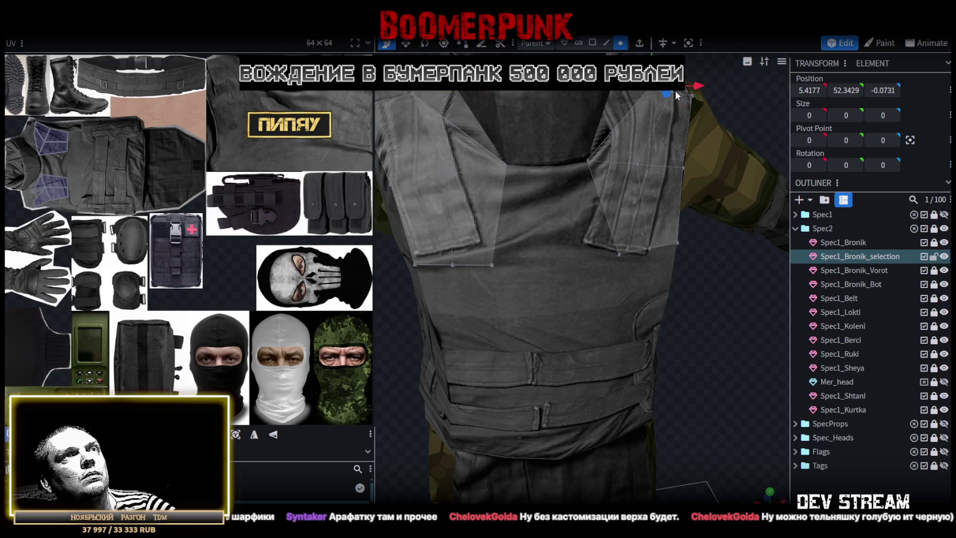
pyautogui.moveTo(675, 92); pyautogui.dragTo(675, 236)
pyautogui.scroll(2, 676, 236)
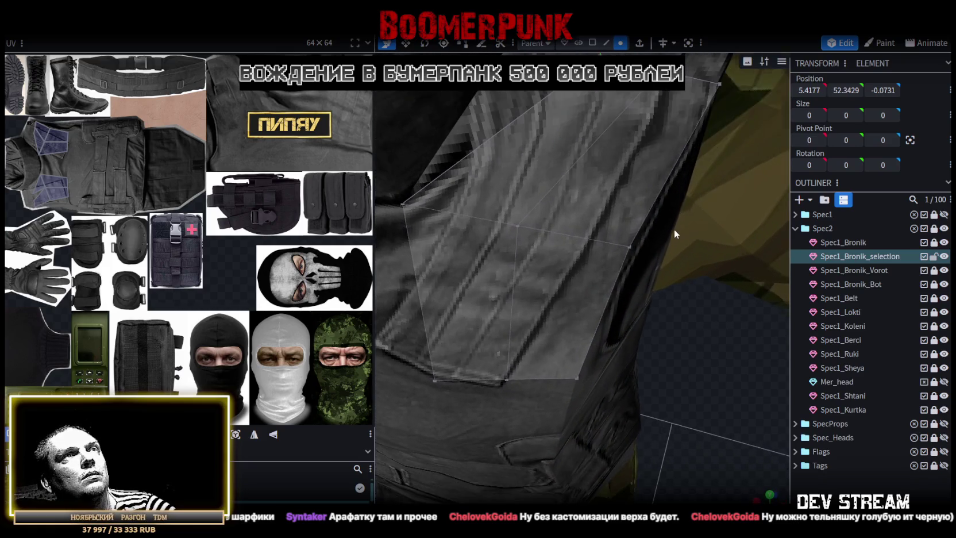
pyautogui.scroll(2, 675, 228)
pyautogui.keyDown('shift'); pyautogui.click(635, 163); pyautogui.keyUp('shift')
pyautogui.rightClick(637, 165)
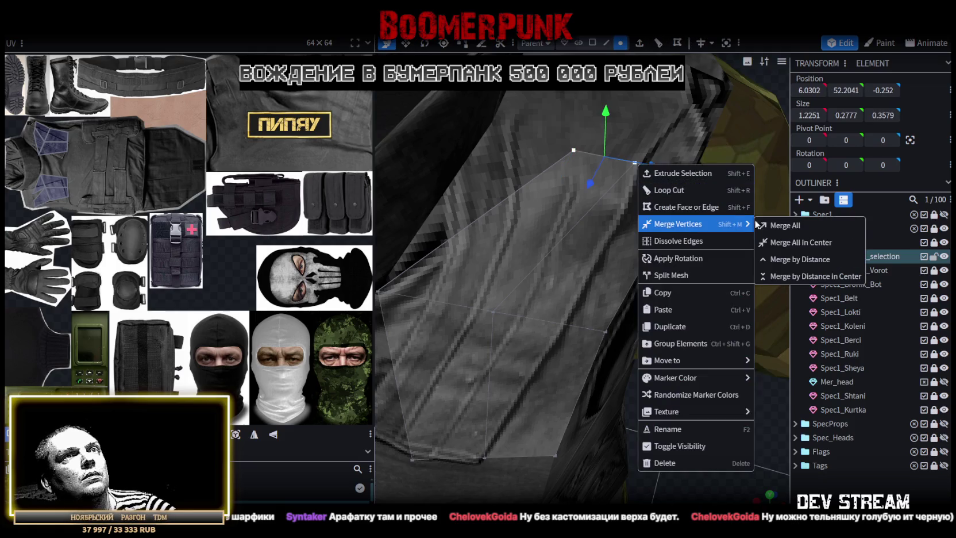
pyautogui.moveTo(677, 224)
pyautogui.click(816, 225)
# Merge the remaining strap corner vertex pairs with Merge All
pyautogui.moveTo(669, 348); pyautogui.dragTo(666, 325)
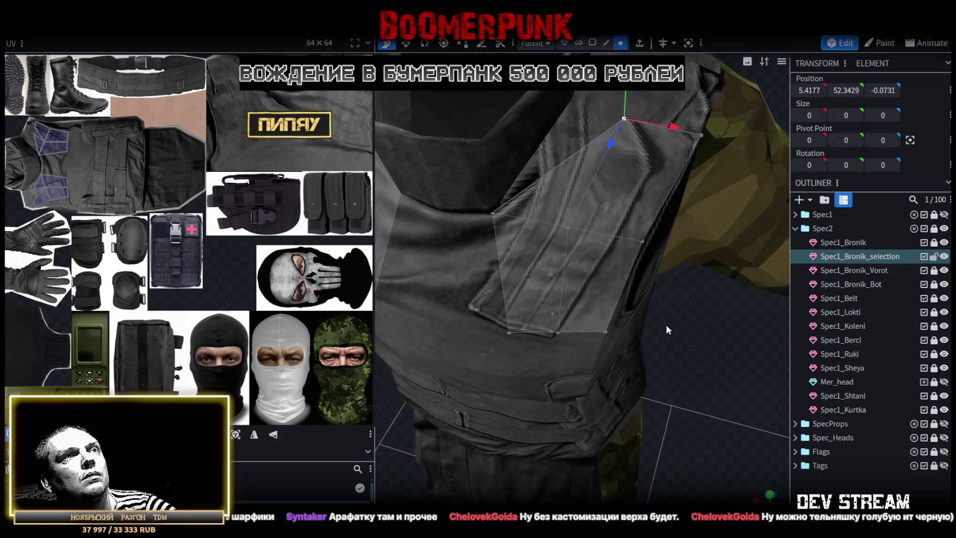
pyautogui.rightClick(555, 333)
pyautogui.click(718, 86)
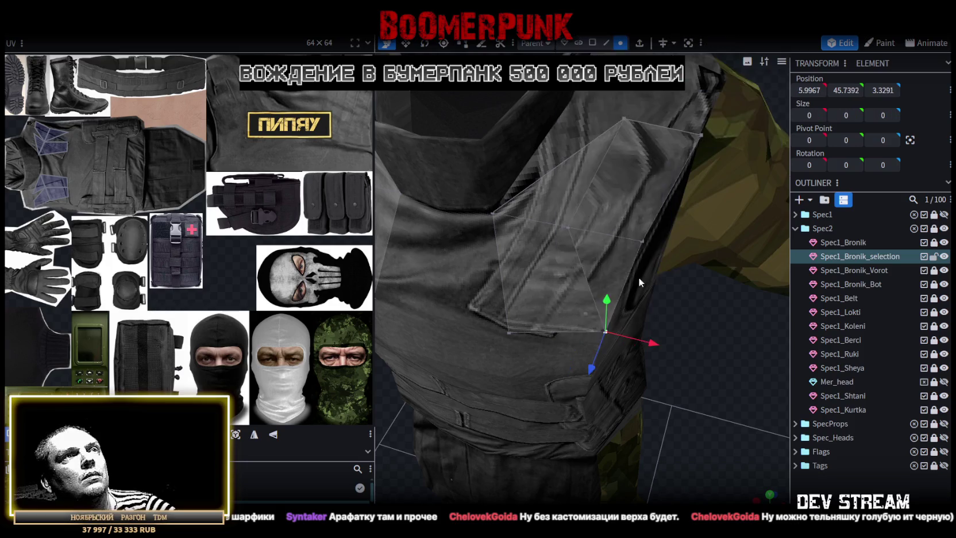
pyautogui.scroll(-5, 639, 282)
pyautogui.moveTo(639, 282); pyautogui.dragTo(696, 372)
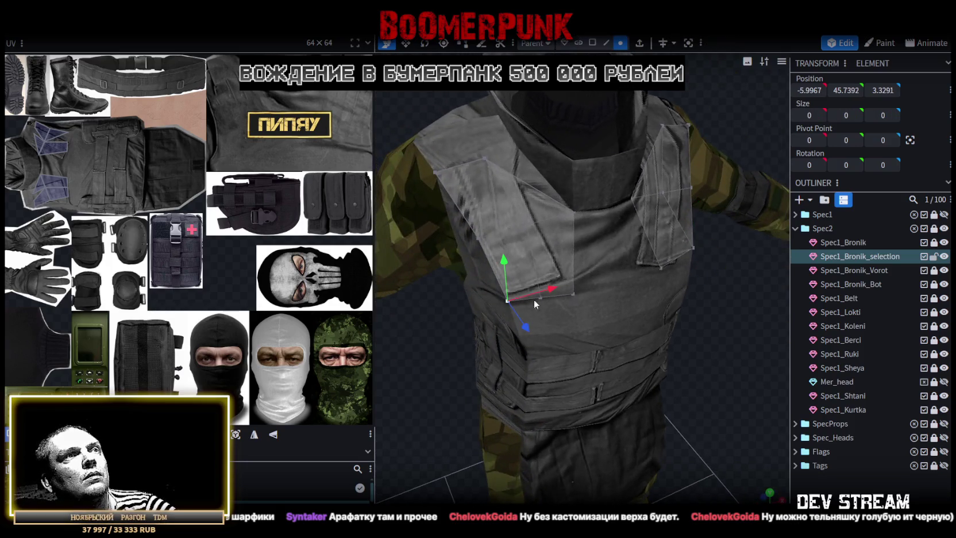
pyautogui.rightClick(539, 300)
pyautogui.click(690, 280)
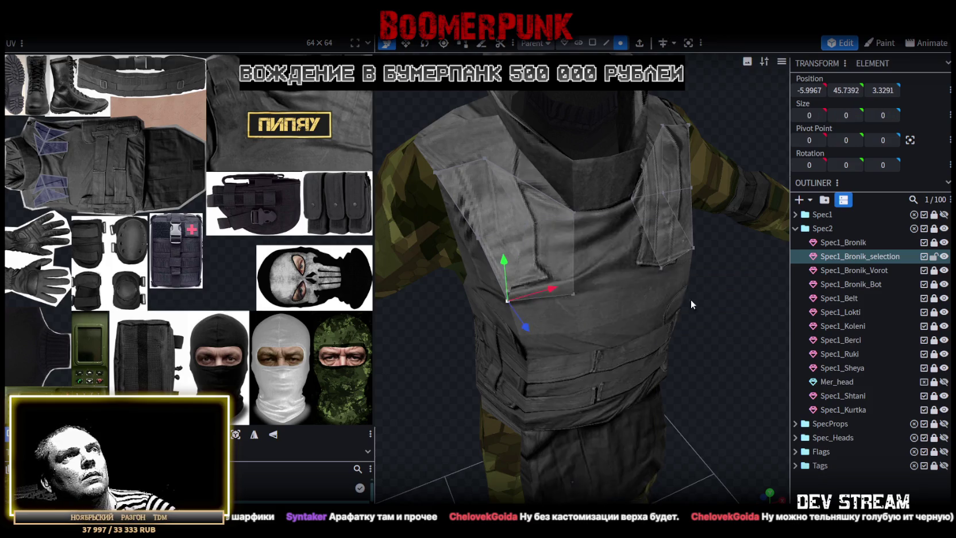
# Select the two adjacent shoulder-flap faces
pyautogui.moveTo(691, 299); pyautogui.dragTo(675, 352)
pyautogui.scroll(2, 675, 353)
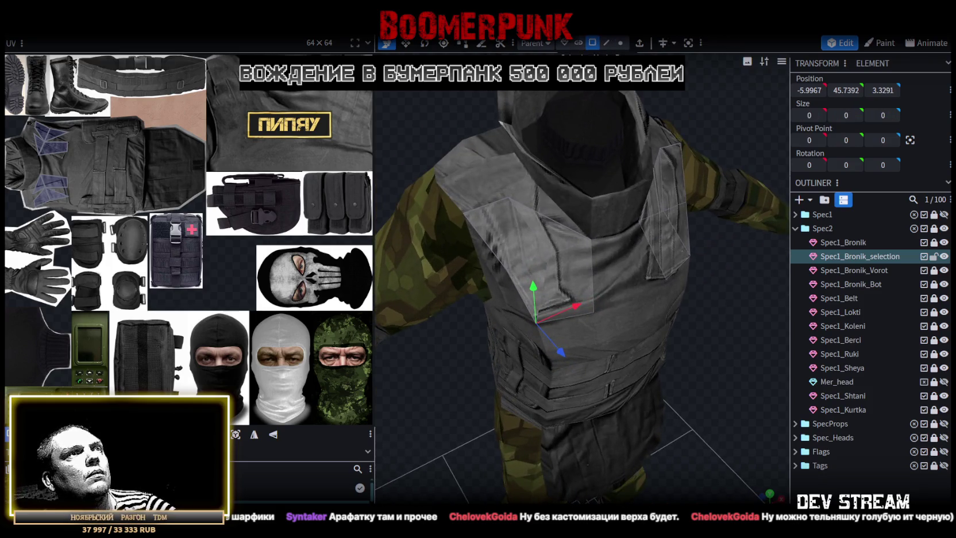
pyautogui.click(505, 229)
pyautogui.keyDown('shift'); pyautogui.click(523, 284); pyautogui.keyUp('shift')
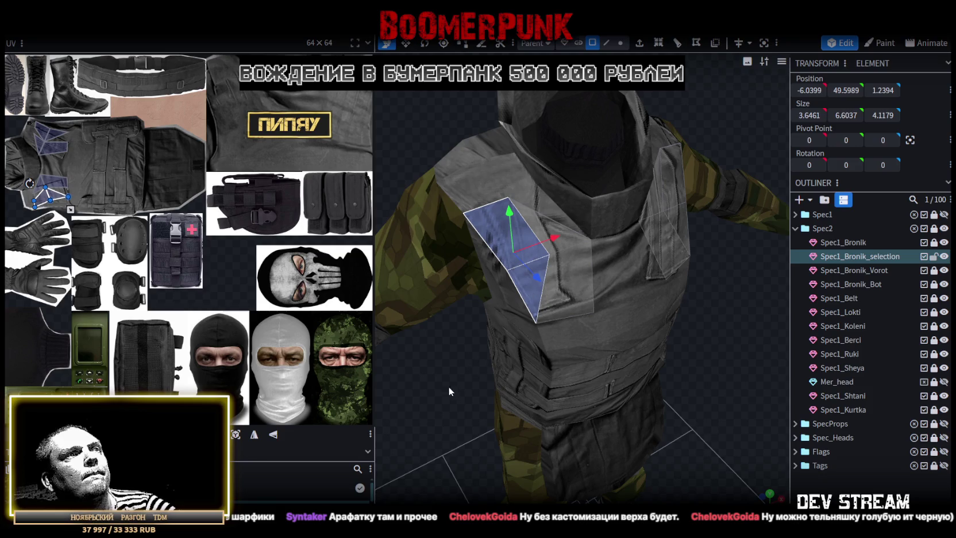
pyautogui.moveTo(447, 390); pyautogui.dragTo(480, 346)
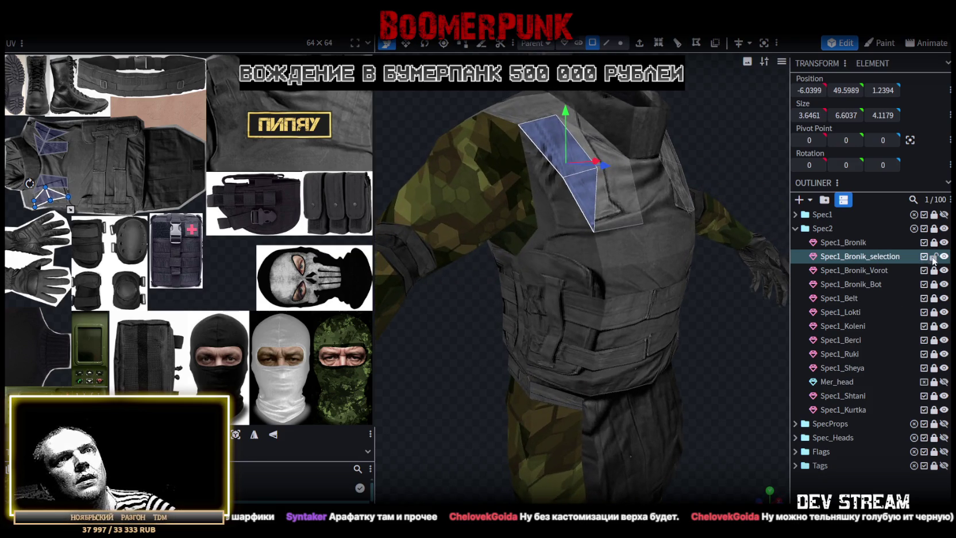
# Merge the strap mesh into Spec1_Bronik and weld its 12 overlapping vertices by distance
pyautogui.keyDown('ctrl'); pyautogui.click(855, 242); pyautogui.keyUp('ctrl')
pyautogui.rightClick(855, 256)
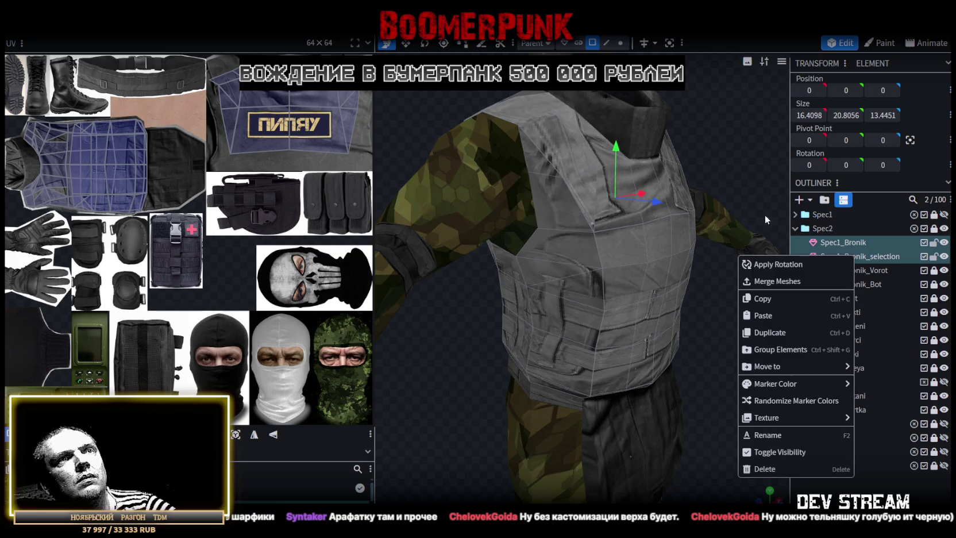
pyautogui.click(794, 284)
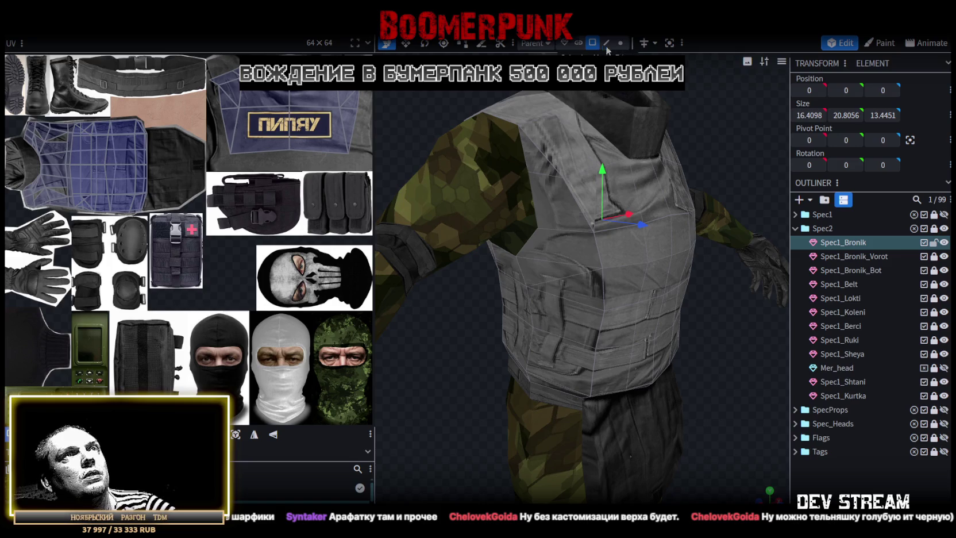
pyautogui.click(628, 185)
pyautogui.moveTo(602, 169); pyautogui.dragTo(603, 165)
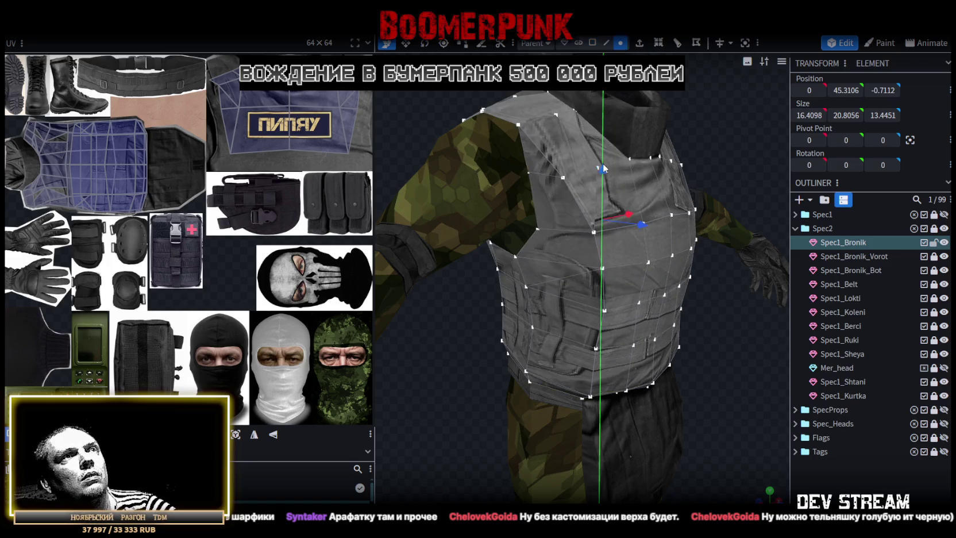
pyautogui.click(495, 123)
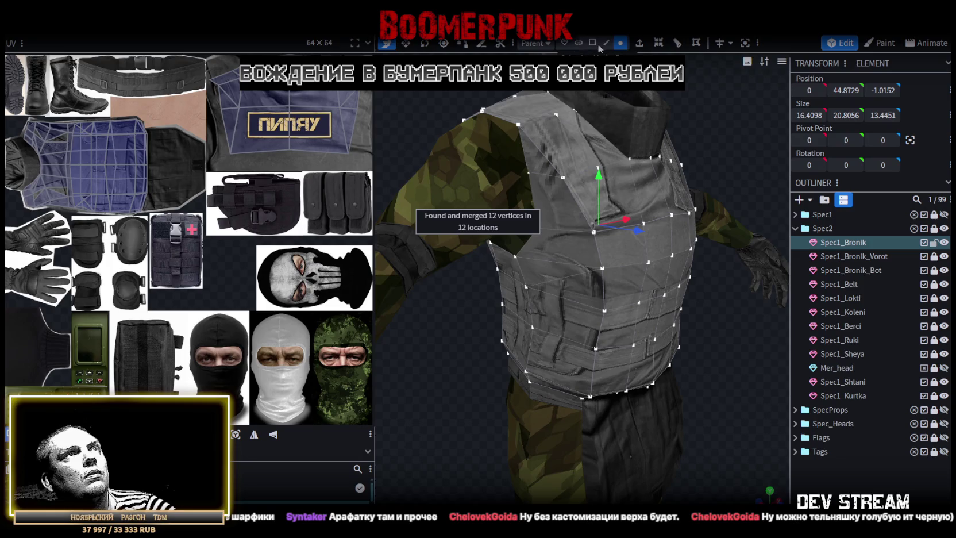
# In front view and vertex mode, select vertices at the vest's left and right edges
pyautogui.click(573, 252)
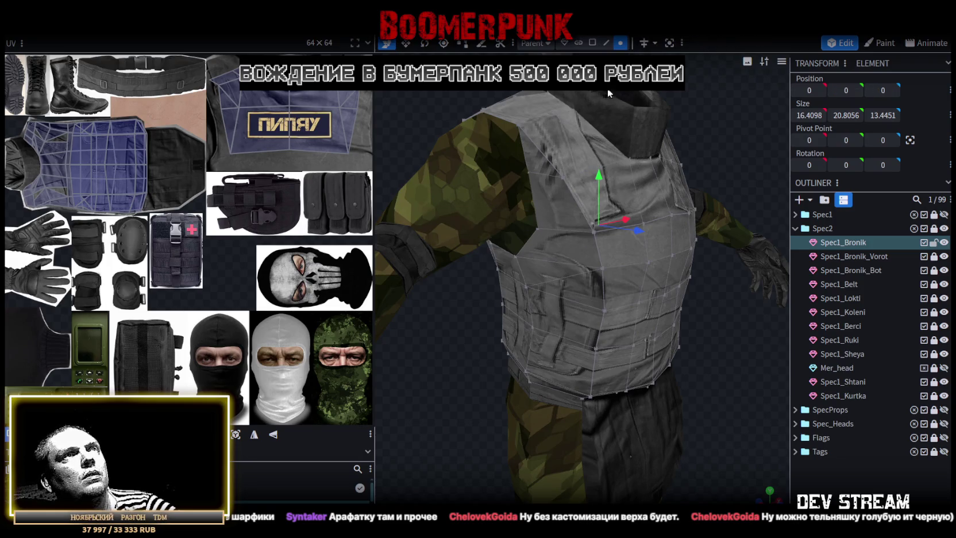
pyautogui.click(553, 278)
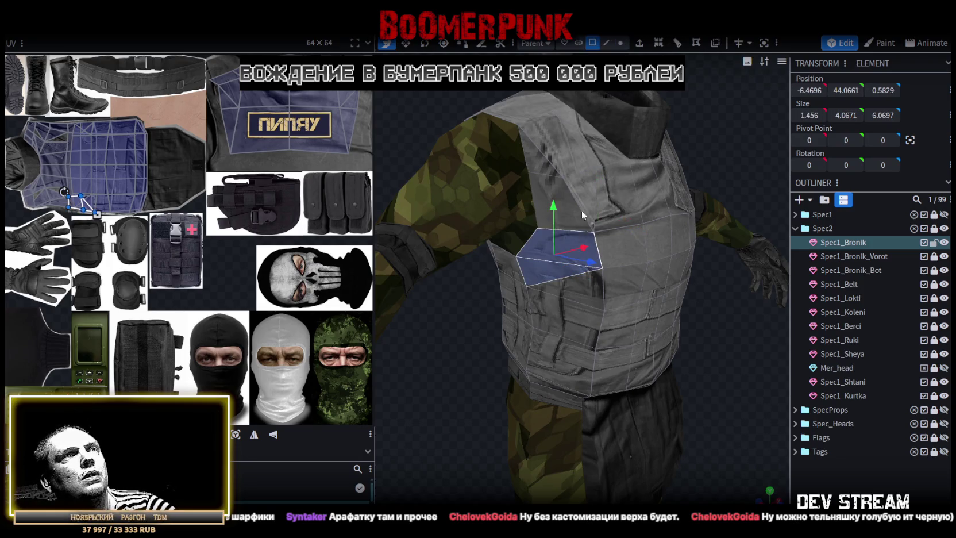
pyautogui.press('KP_1')
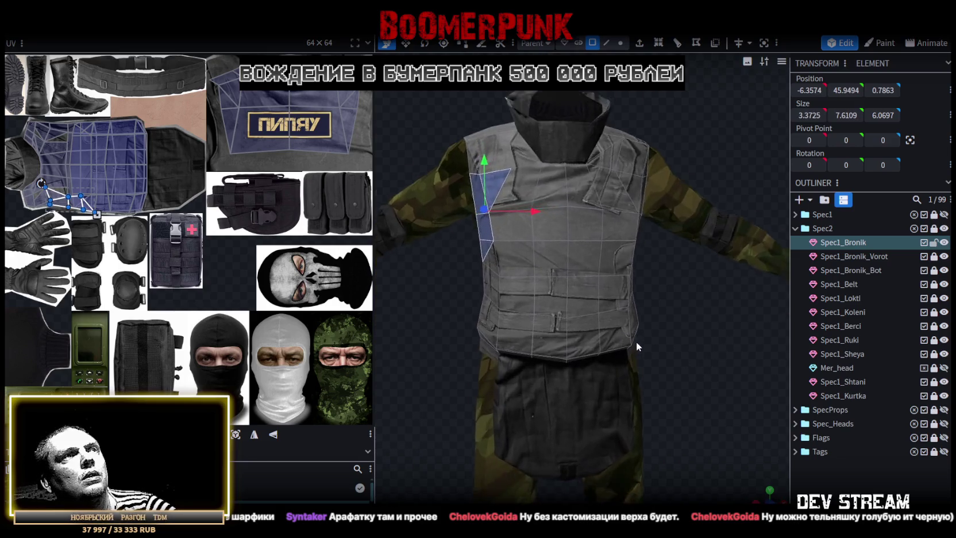
pyautogui.scroll(3, 644, 344)
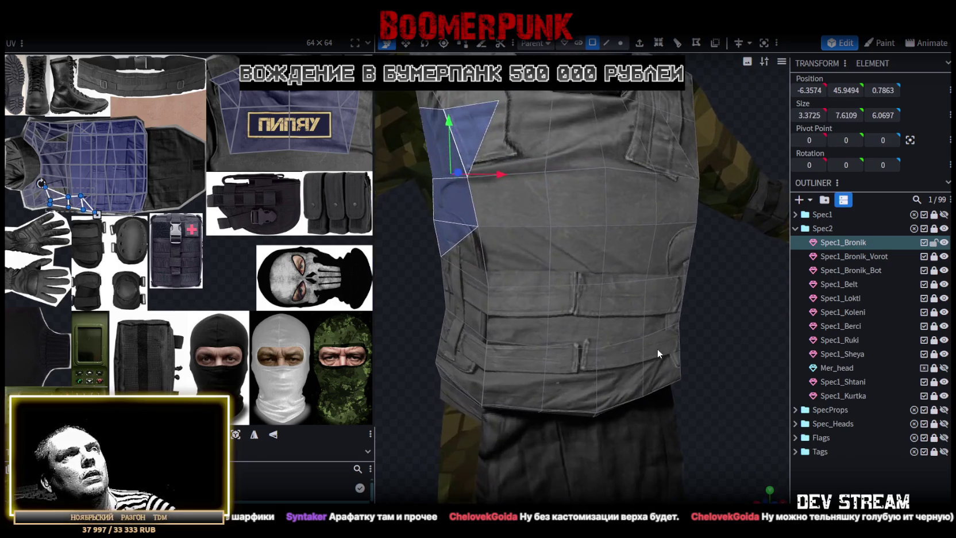
pyautogui.click(621, 43)
pyautogui.click(471, 179)
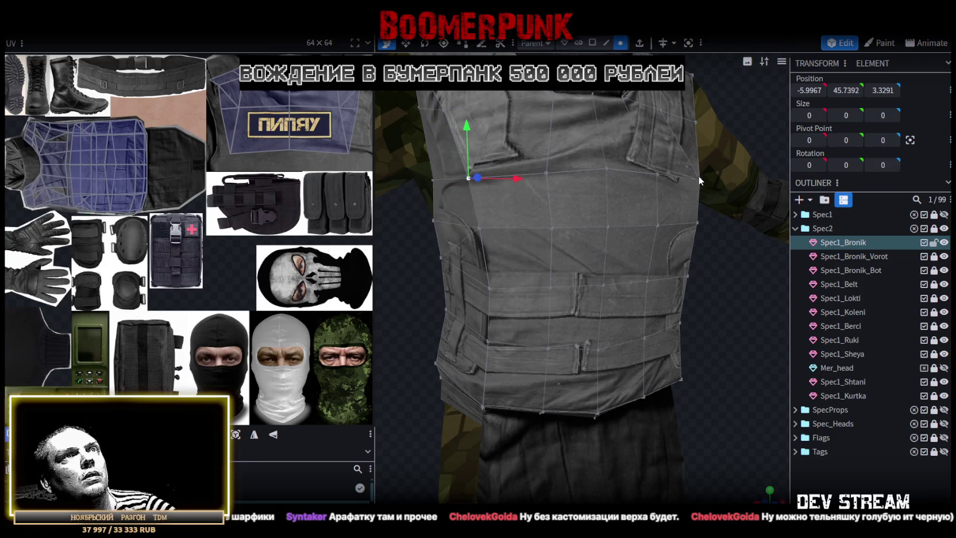
pyautogui.keyDown('shift'); pyautogui.click(699, 178); pyautogui.keyUp('shift')
# Scale the two side vertices inward to narrow the vest
pyautogui.press('s')
pyautogui.moveTo(633, 182); pyautogui.dragTo(618, 179)
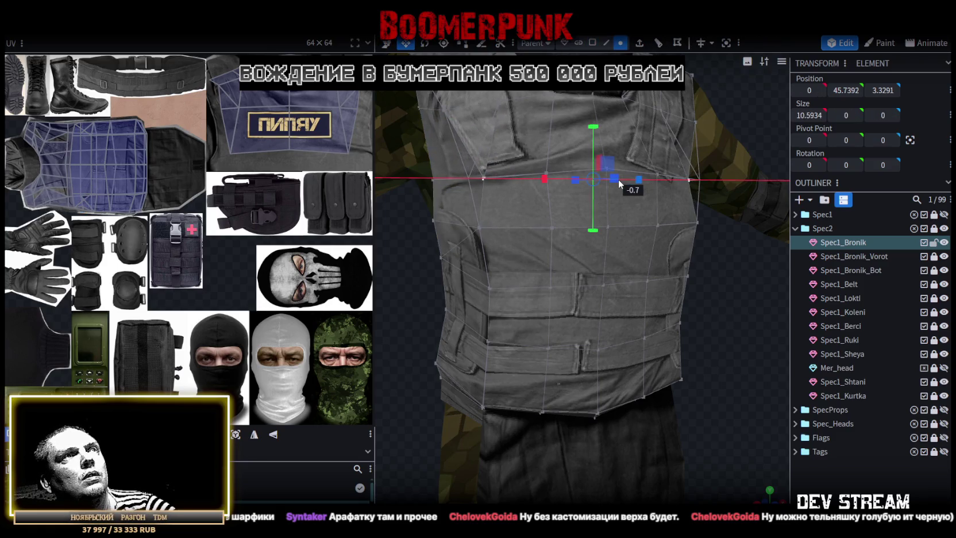
pyautogui.scroll(-3, 719, 329)
pyautogui.moveTo(720, 329)
pyautogui.mouseDown()
pyautogui.moveTo(643, 321)
pyautogui.moveTo(691, 334)
pyautogui.moveTo(674, 341)
pyautogui.moveTo(633, 280)
pyautogui.mouseUp()
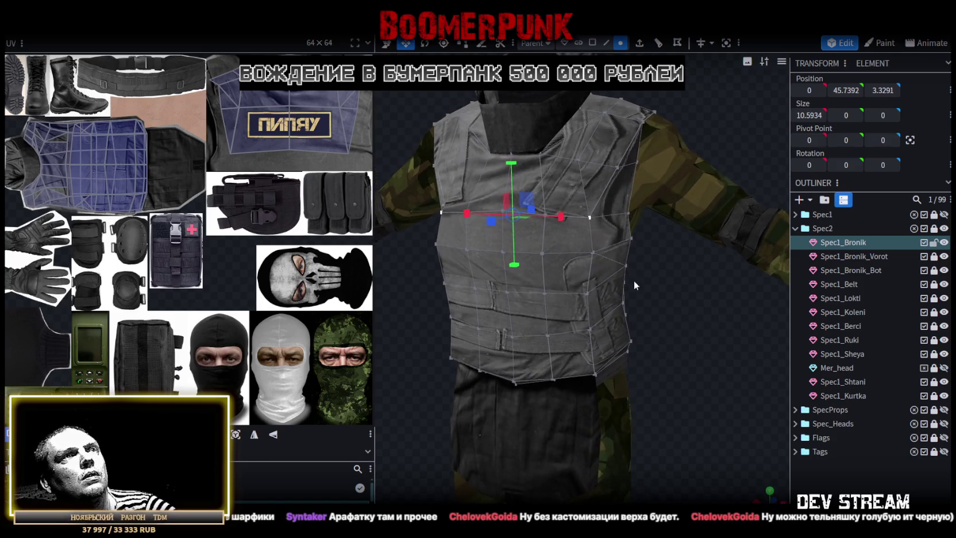
pyautogui.click(674, 317)
pyautogui.moveTo(674, 318)
pyautogui.mouseDown()
pyautogui.moveTo(638, 301)
pyautogui.moveTo(697, 301)
pyautogui.moveTo(625, 295)
pyautogui.mouseUp()
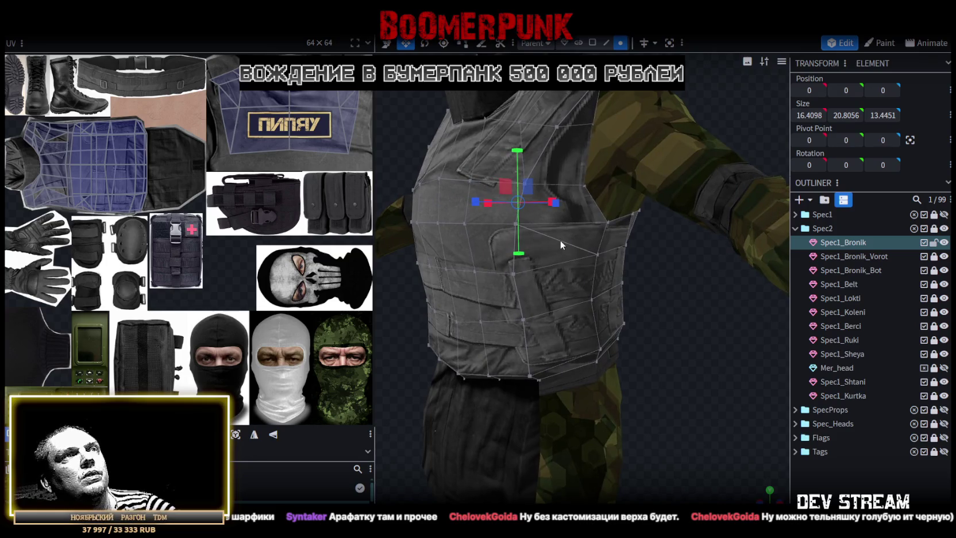
# Select a matching pair of vertices on the vest's left chest
pyautogui.click(607, 43)
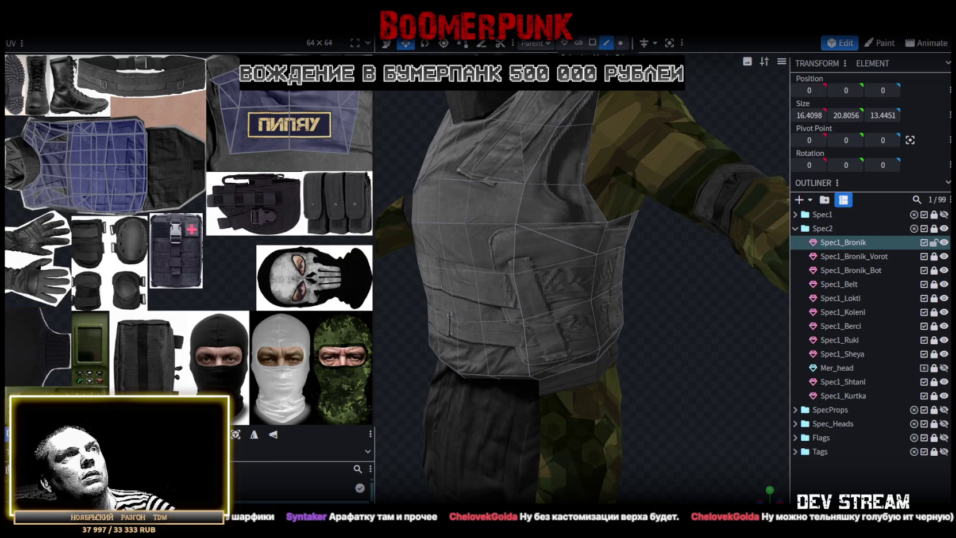
pyautogui.click(623, 45)
pyautogui.click(607, 223)
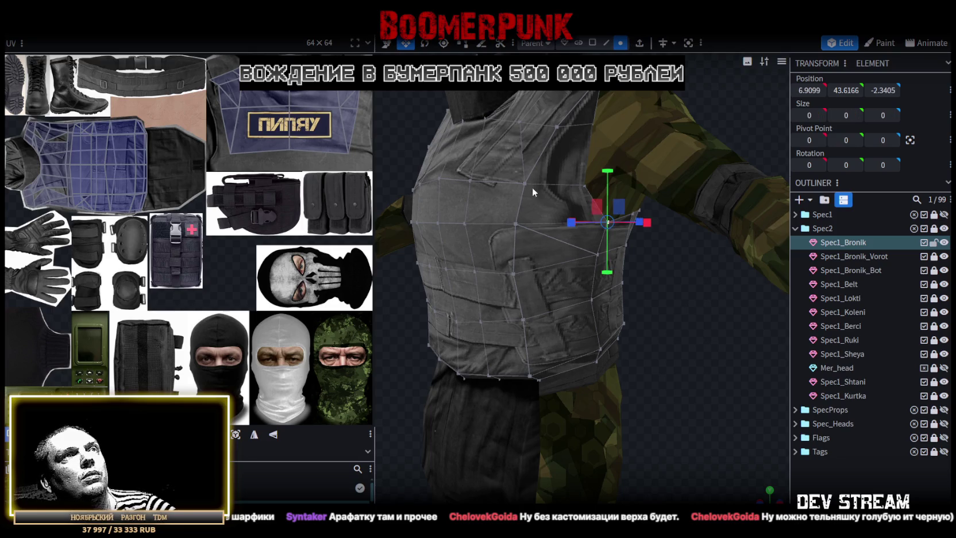
pyautogui.moveTo(551, 314)
pyautogui.mouseDown()
pyautogui.moveTo(622, 379)
pyautogui.moveTo(739, 384)
pyautogui.mouseUp()
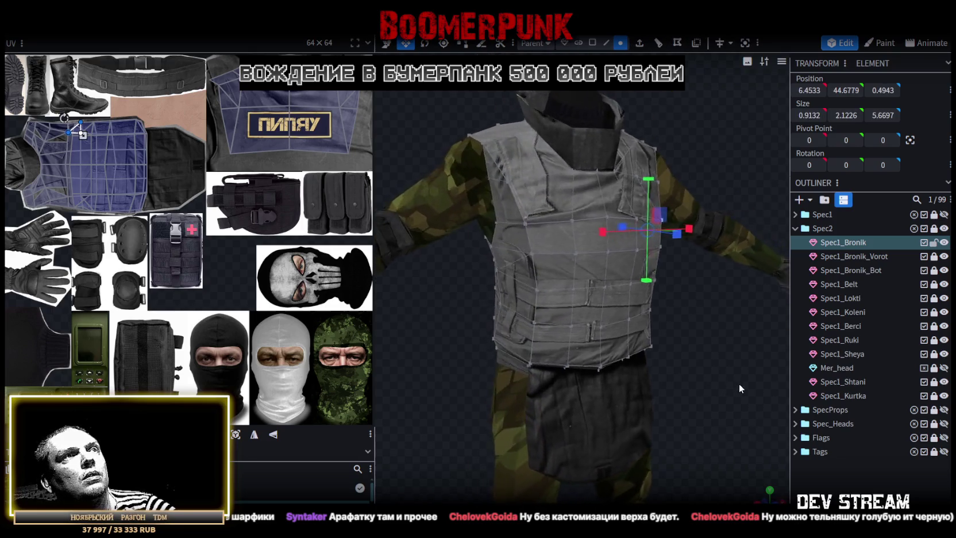
pyautogui.scroll(3, 515, 249)
pyautogui.click(472, 233)
pyautogui.keyDown('shift'); pyautogui.click(527, 199); pyautogui.keyUp('shift')
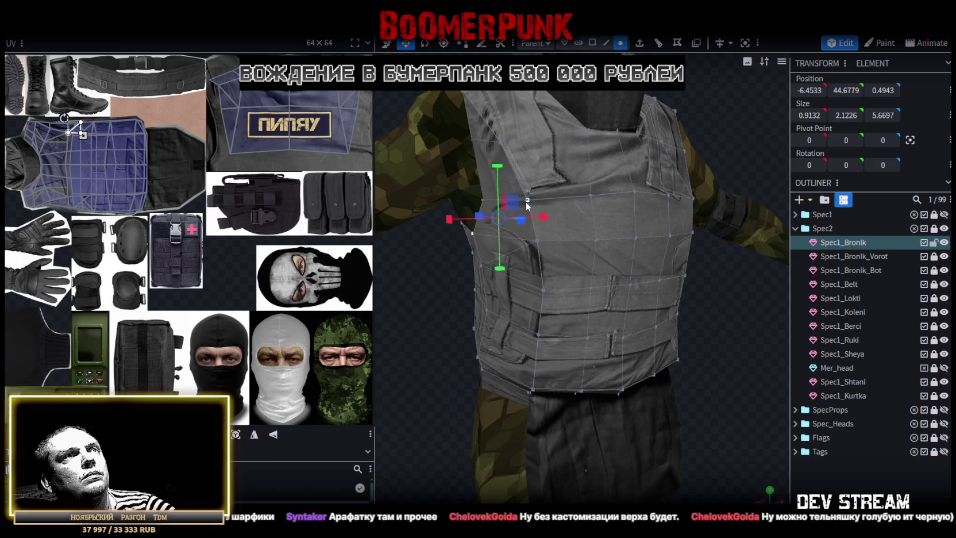
# Toggle the viewport shading and select faces along the vest's right side in face mode
pyautogui.press('z')
pyautogui.press('z')
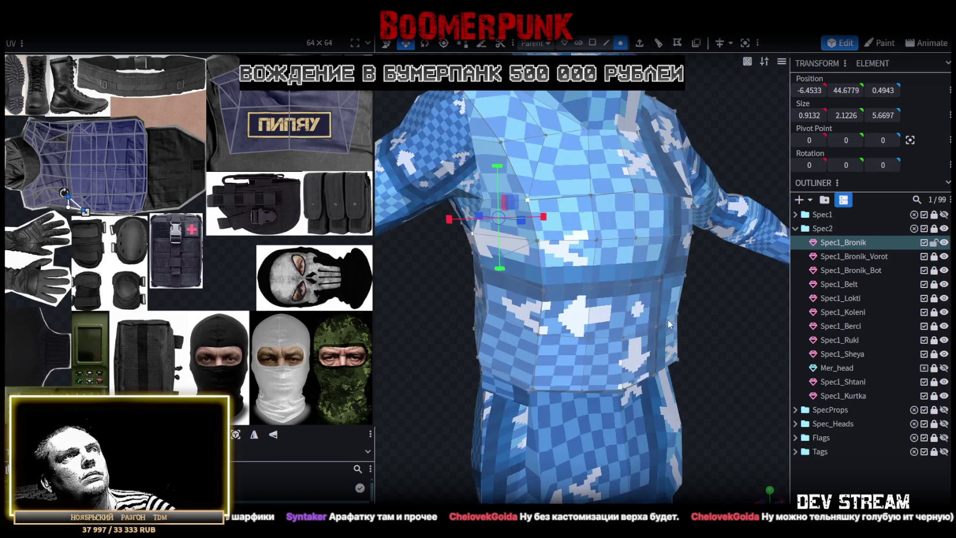
pyautogui.press('z')
pyautogui.moveTo(679, 317)
pyautogui.mouseDown()
pyautogui.moveTo(720, 297)
pyautogui.moveTo(719, 331)
pyautogui.moveTo(740, 361)
pyautogui.moveTo(584, 353)
pyautogui.mouseUp()
pyautogui.click(594, 42)
pyautogui.click(592, 212)
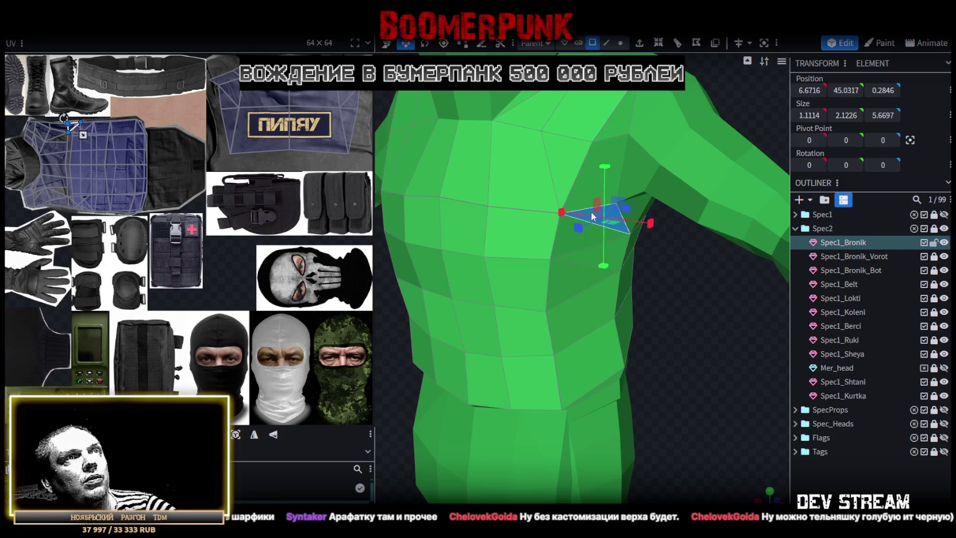
pyautogui.press('z')
pyautogui.keyDown('shift'); pyautogui.click(570, 140); pyautogui.keyUp('shift')
pyautogui.keyDown('shift'); pyautogui.click(623, 107); pyautogui.keyUp('shift')
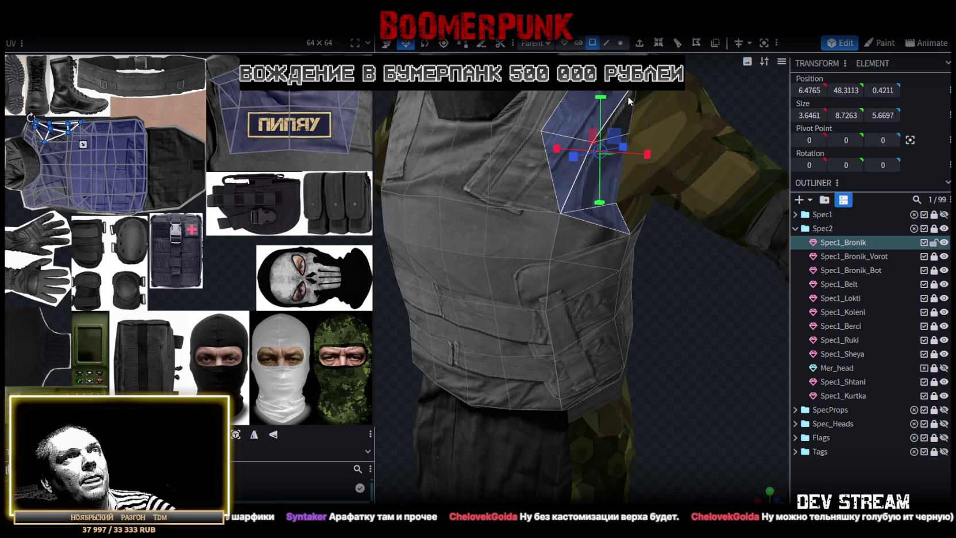
pyautogui.moveTo(693, 72)
pyautogui.mouseDown()
pyautogui.moveTo(635, 106)
pyautogui.moveTo(674, 168)
pyautogui.moveTo(555, 125)
pyautogui.mouseUp()
pyautogui.keyDown('shift'); pyautogui.click(599, 126); pyautogui.keyUp('shift')
pyautogui.keyDown('shift'); pyautogui.click(557, 123); pyautogui.keyUp('shift')
# Extend the face selection to the right shoulder and down the left strap
pyautogui.moveTo(565, 192)
pyautogui.mouseDown()
pyautogui.moveTo(690, 325)
pyautogui.moveTo(747, 269)
pyautogui.moveTo(615, 297)
pyautogui.moveTo(579, 325)
pyautogui.mouseUp()
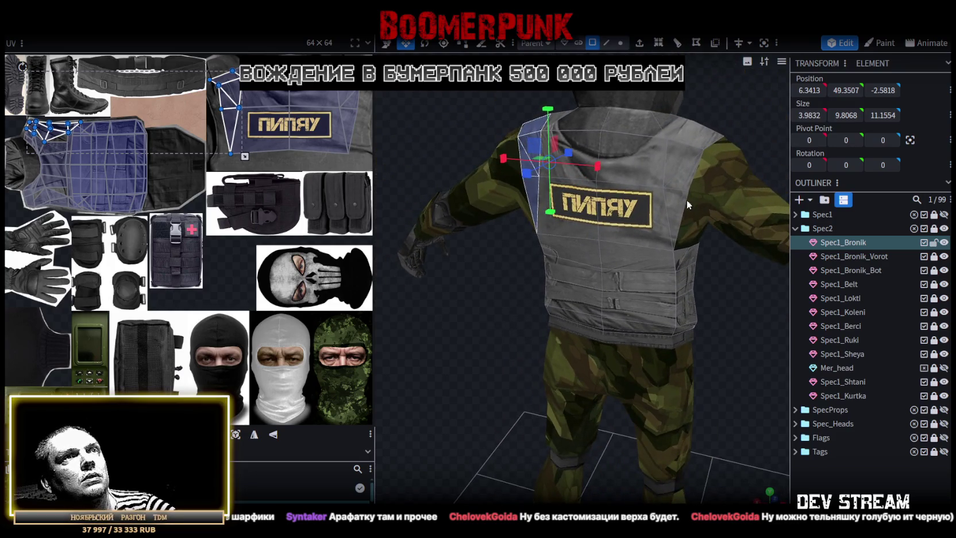
pyautogui.keyDown('shift'); pyautogui.click(687, 179); pyautogui.keyUp('shift')
pyautogui.moveTo(687, 141); pyautogui.dragTo(555, 132)
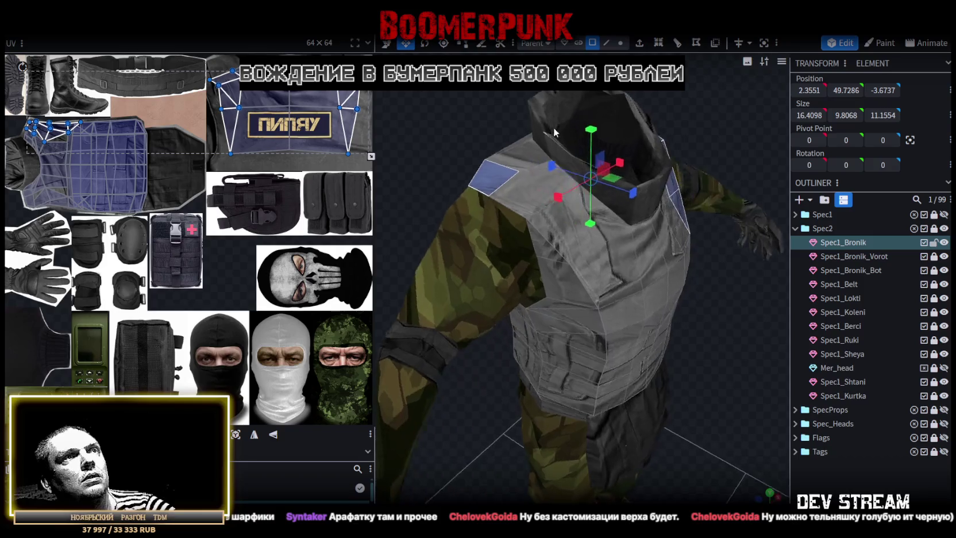
pyautogui.keyDown('shift'); pyautogui.click(519, 195); pyautogui.keyUp('shift')
pyautogui.keyDown('shift'); pyautogui.click(559, 275); pyautogui.keyUp('shift')
pyautogui.moveTo(594, 275)
pyautogui.mouseDown()
pyautogui.moveTo(728, 336)
pyautogui.moveTo(706, 304)
pyautogui.moveTo(608, 307)
pyautogui.moveTo(706, 297)
pyautogui.moveTo(537, 252)
pyautogui.mouseUp()
pyautogui.moveTo(603, 302)
pyautogui.mouseDown()
pyautogui.moveTo(749, 333)
pyautogui.moveTo(763, 321)
pyautogui.moveTo(581, 368)
pyautogui.moveTo(600, 217)
pyautogui.mouseUp()
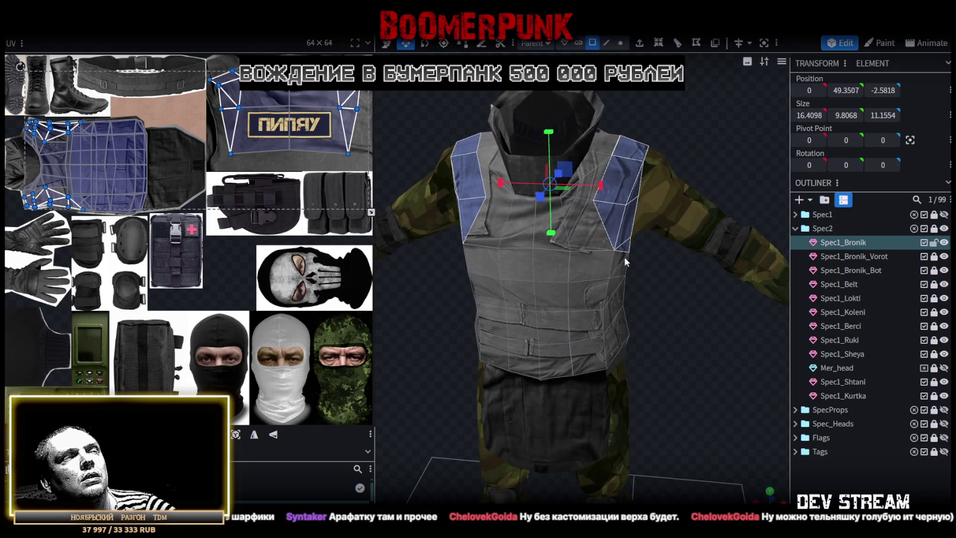
pyautogui.scroll(4, 609, 217)
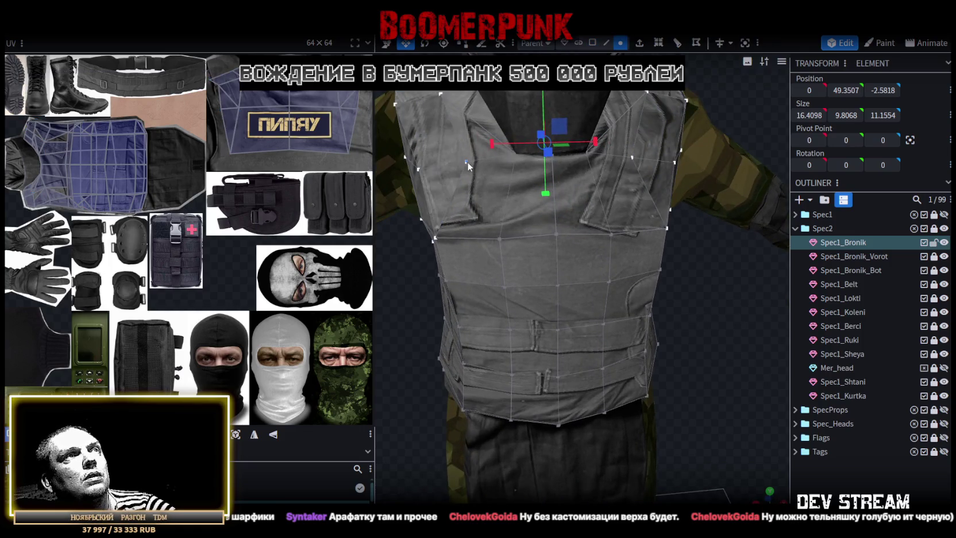
# Scale the vest's upper front edge along X to 10.4435 wide
pyautogui.click(636, 156)
pyautogui.moveTo(603, 158); pyautogui.dragTo(614, 158)
pyautogui.moveTo(646, 190); pyautogui.dragTo(636, 52)
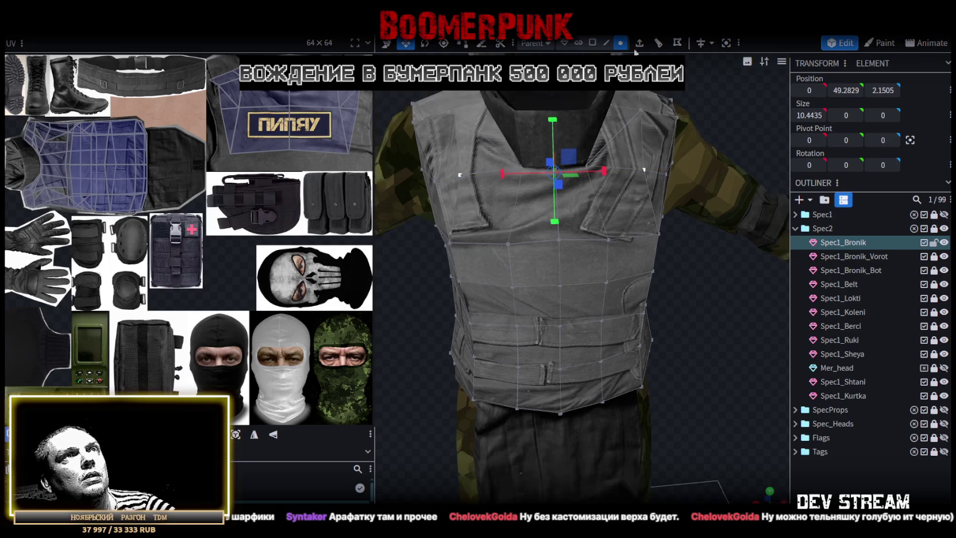
# Reselect the right shoulder strap's faces in face mode from several angles
pyautogui.click(592, 43)
pyautogui.click(656, 182)
pyautogui.keyDown('shift'); pyautogui.click(655, 100); pyautogui.keyUp('shift')
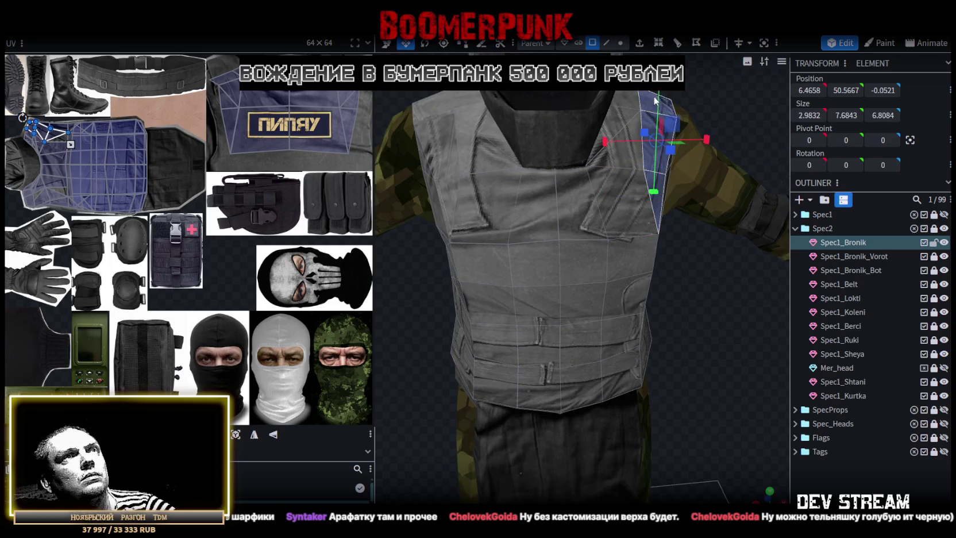
pyautogui.moveTo(654, 100); pyautogui.dragTo(556, 177)
pyautogui.keyDown('shift'); pyautogui.click(556, 178); pyautogui.keyUp('shift')
pyautogui.moveTo(693, 159)
pyautogui.mouseDown()
pyautogui.moveTo(595, 170)
pyautogui.moveTo(673, 235)
pyautogui.mouseUp()
pyautogui.keyDown('shift'); pyautogui.click(595, 170); pyautogui.keyUp('shift')
pyautogui.keyDown('shift'); pyautogui.click(580, 168); pyautogui.keyUp('shift')
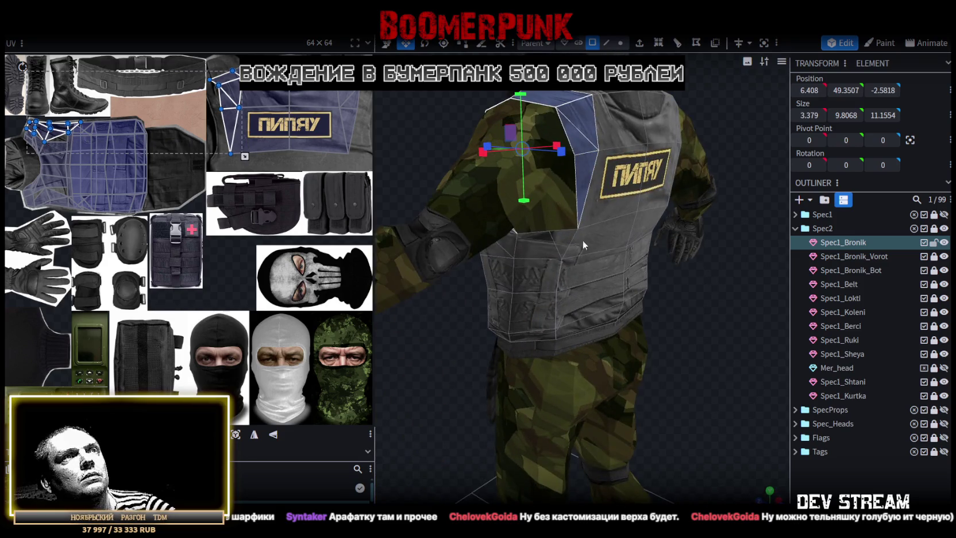
pyautogui.moveTo(572, 240); pyautogui.dragTo(728, 206)
# Add the top right-strap face and every face down the left shoulder strap
pyautogui.keyDown('shift'); pyautogui.click(691, 141); pyautogui.keyUp('shift')
pyautogui.keyDown('shift'); pyautogui.click(715, 111); pyautogui.keyUp('shift')
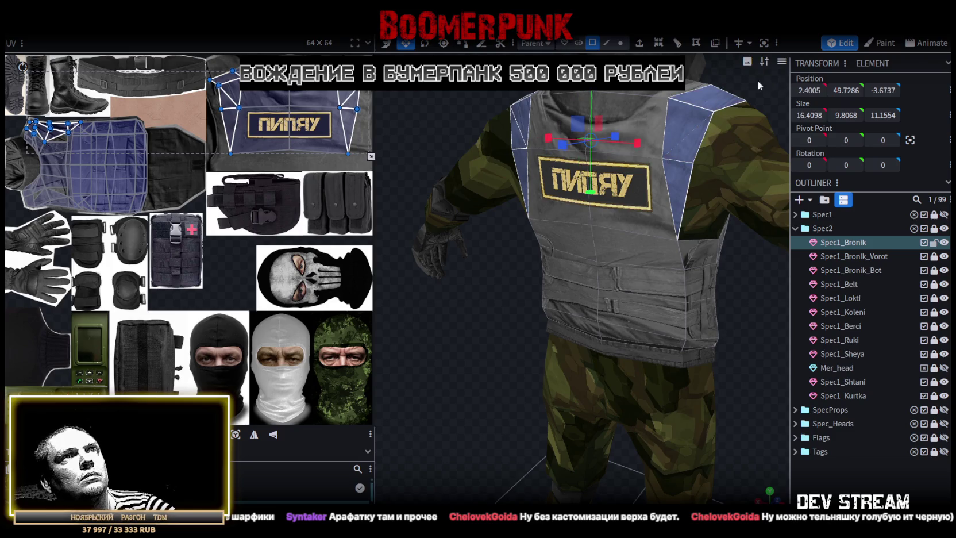
pyautogui.moveTo(760, 81); pyautogui.dragTo(485, 159)
pyautogui.keyDown('shift'); pyautogui.click(486, 159); pyautogui.keyUp('shift')
pyautogui.keyDown('shift'); pyautogui.click(520, 207); pyautogui.keyUp('shift')
pyautogui.keyDown('shift'); pyautogui.click(505, 221); pyautogui.keyUp('shift')
pyautogui.keyDown('shift'); pyautogui.click(537, 270); pyautogui.keyUp('shift')
pyautogui.keyDown('shift'); pyautogui.click(524, 301); pyautogui.keyUp('shift')
pyautogui.moveTo(524, 301)
pyautogui.mouseDown()
pyautogui.moveTo(705, 320)
pyautogui.moveTo(597, 282)
pyautogui.moveTo(571, 239)
pyautogui.moveTo(629, 297)
pyautogui.moveTo(622, 182)
pyautogui.mouseUp()
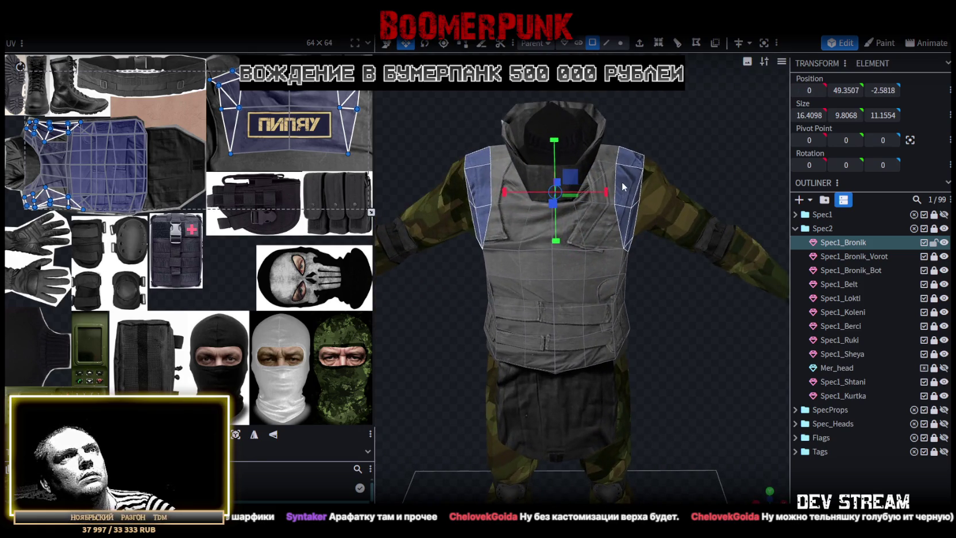
# Split the strap faces into a new mesh and merge it into Spec1_Kurtka
pyautogui.rightClick(632, 169)
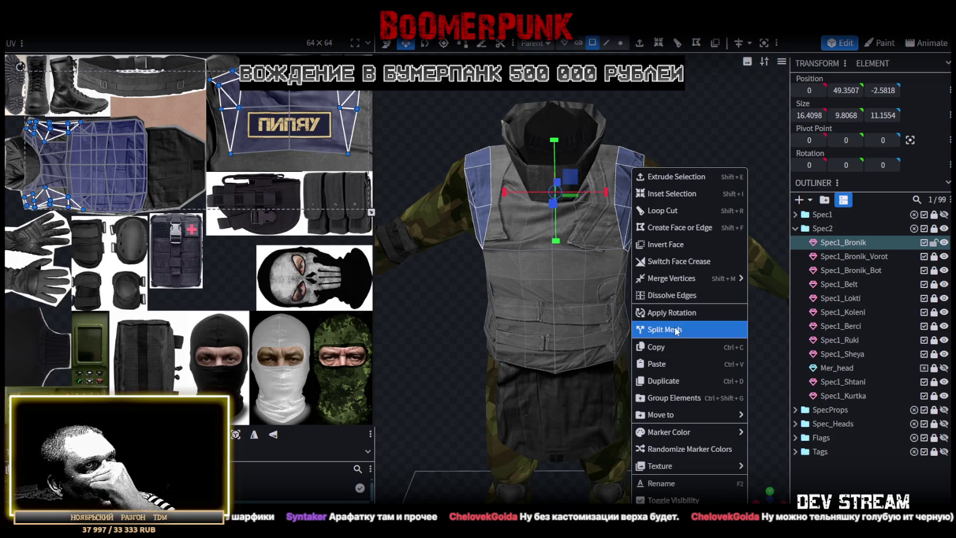
pyautogui.click(678, 330)
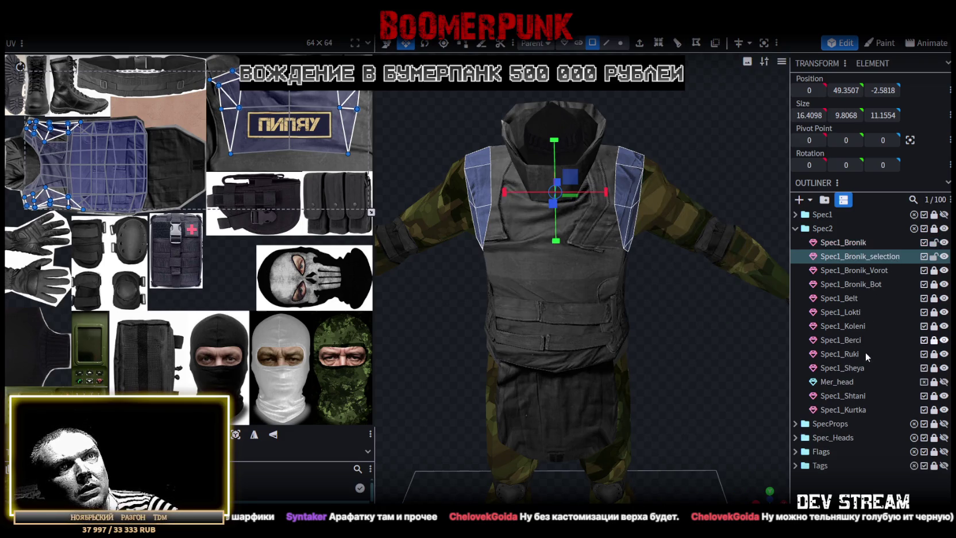
pyautogui.click(868, 408)
pyautogui.keyDown('ctrl'); pyautogui.click(855, 257); pyautogui.keyUp('ctrl')
pyautogui.rightClick(855, 258)
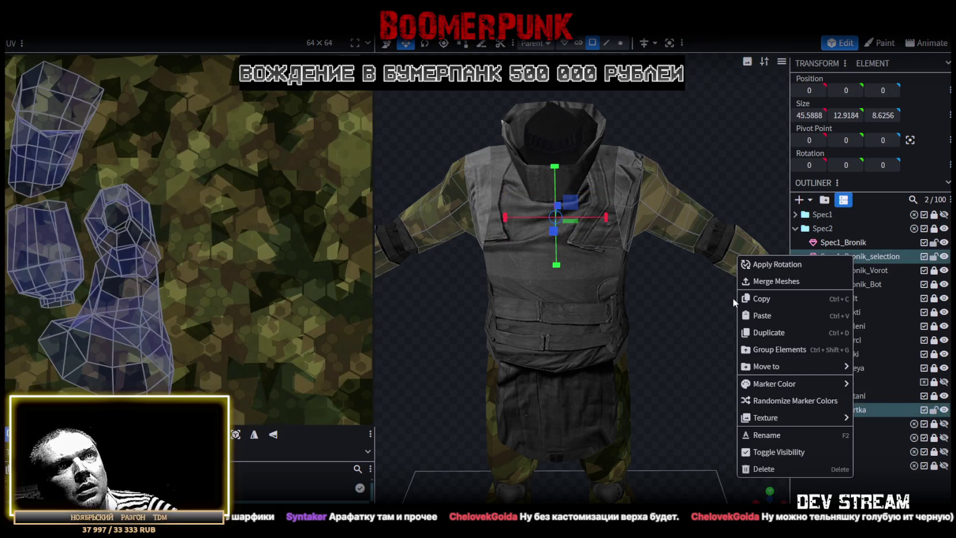
pyautogui.click(775, 281)
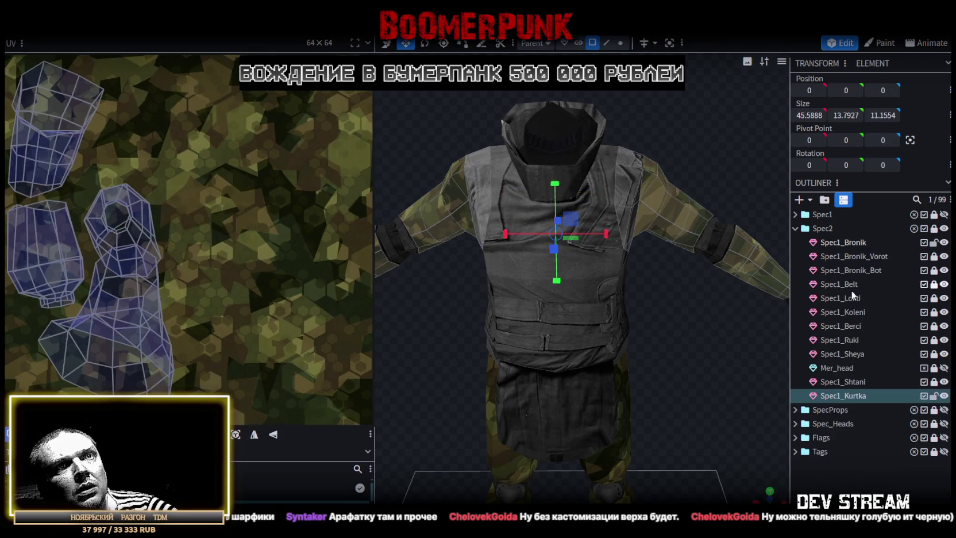
# Apply the TCRpipay.png texture to the Spec1_Kurtka jacket
pyautogui.click(849, 396)
pyautogui.rightClick(853, 399)
pyautogui.moveTo(792, 338)
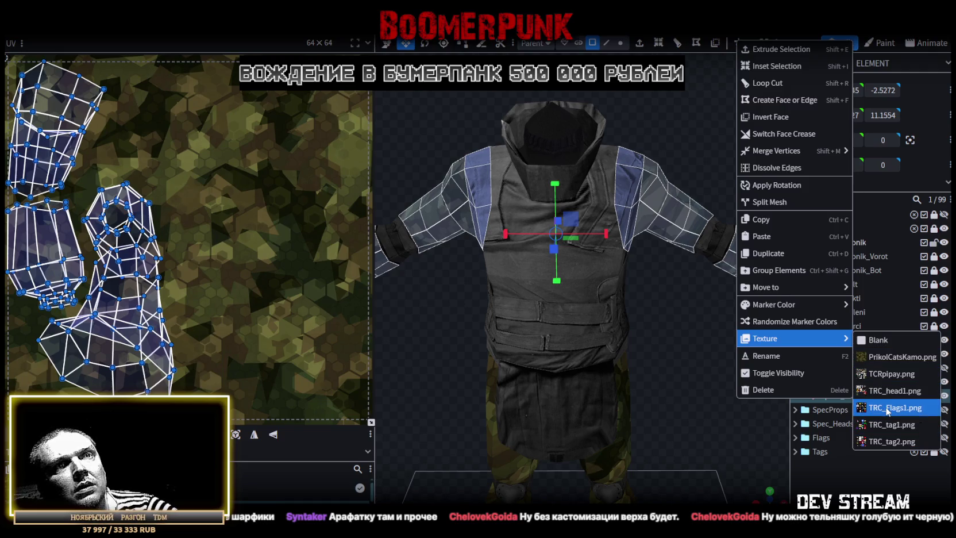
pyautogui.click(878, 374)
pyautogui.moveTo(765, 328); pyautogui.dragTo(667, 325)
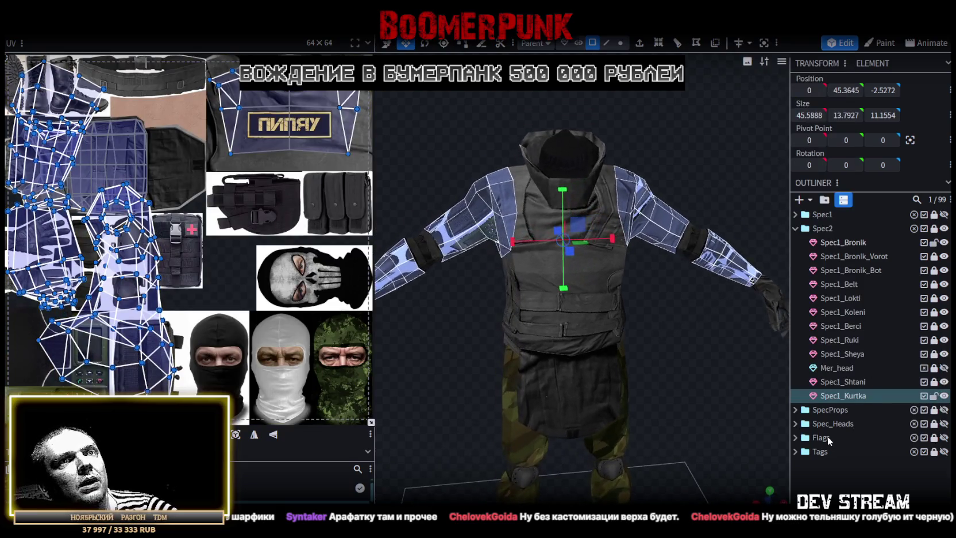
pyautogui.moveTo(689, 356)
pyautogui.mouseDown()
pyautogui.moveTo(579, 328)
pyautogui.moveTo(659, 333)
pyautogui.moveTo(724, 386)
pyautogui.moveTo(704, 351)
pyautogui.moveTo(764, 368)
pyautogui.mouseUp()
# Hide the jacket and sleeves and select the Spec1_Bronik vest
pyautogui.click(725, 387)
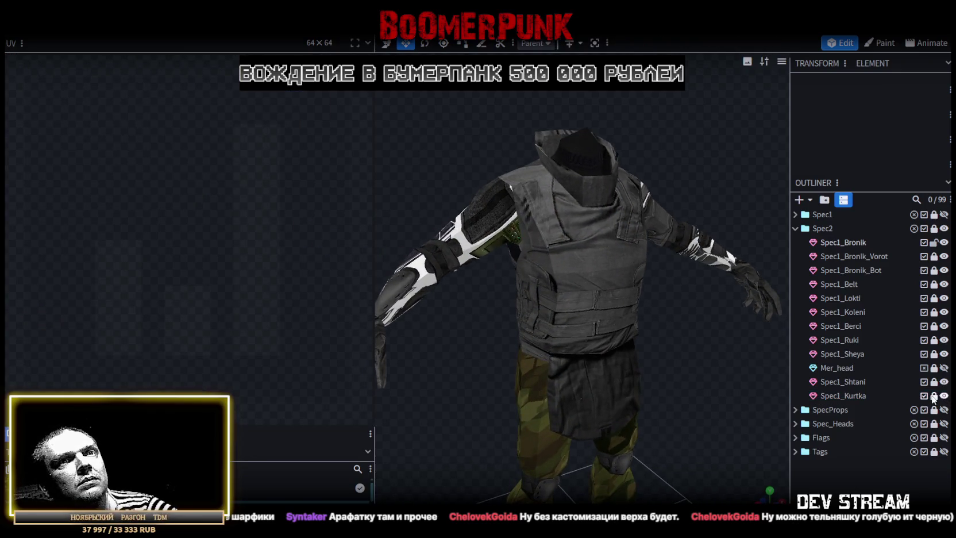
pyautogui.click(944, 395)
pyautogui.click(655, 274)
# Narrow the selected front faces of the vest to 6.5489 wide
pyautogui.moveTo(631, 296)
pyautogui.mouseDown()
pyautogui.moveTo(610, 297)
pyautogui.moveTo(600, 281)
pyautogui.moveTo(582, 299)
pyautogui.moveTo(567, 277)
pyautogui.moveTo(442, 314)
pyautogui.moveTo(644, 325)
pyautogui.moveTo(690, 312)
pyautogui.mouseUp()
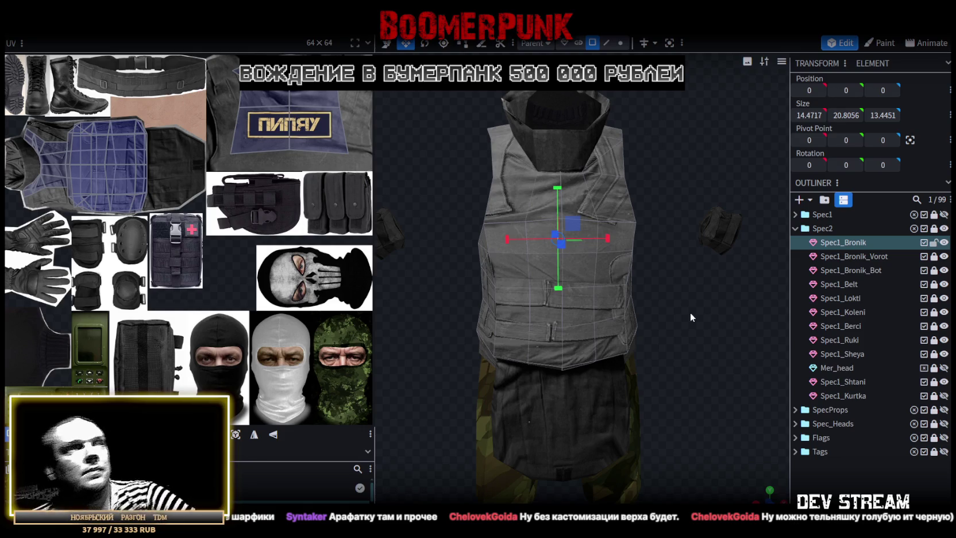
pyautogui.moveTo(451, 369)
pyautogui.mouseDown()
pyautogui.moveTo(503, 317)
pyautogui.moveTo(681, 335)
pyautogui.moveTo(674, 328)
pyautogui.moveTo(596, 347)
pyautogui.moveTo(500, 345)
pyautogui.moveTo(456, 366)
pyautogui.moveTo(473, 386)
pyautogui.moveTo(484, 368)
pyautogui.moveTo(548, 360)
pyautogui.moveTo(478, 388)
pyautogui.moveTo(561, 415)
pyautogui.moveTo(719, 379)
pyautogui.moveTo(654, 363)
pyautogui.moveTo(643, 339)
pyautogui.mouseUp()
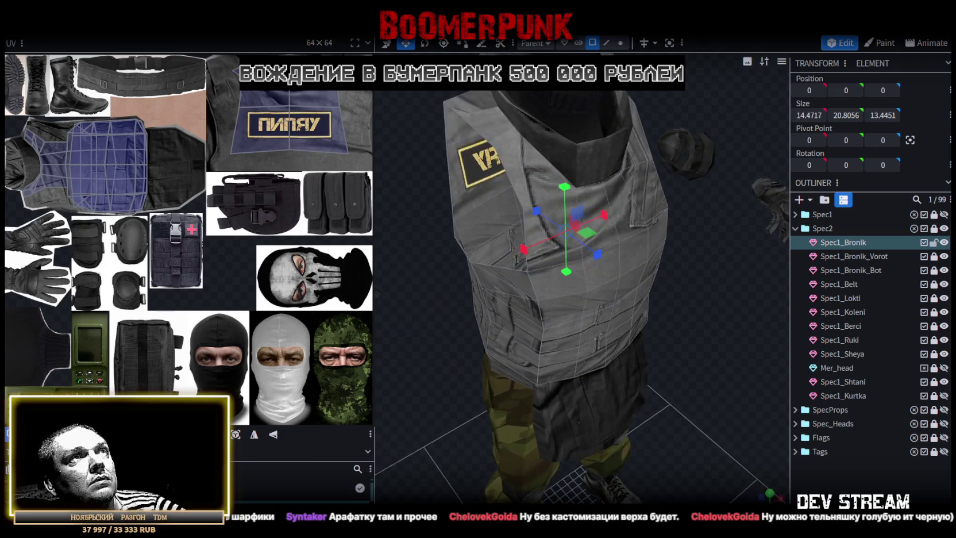
pyautogui.click(621, 275)
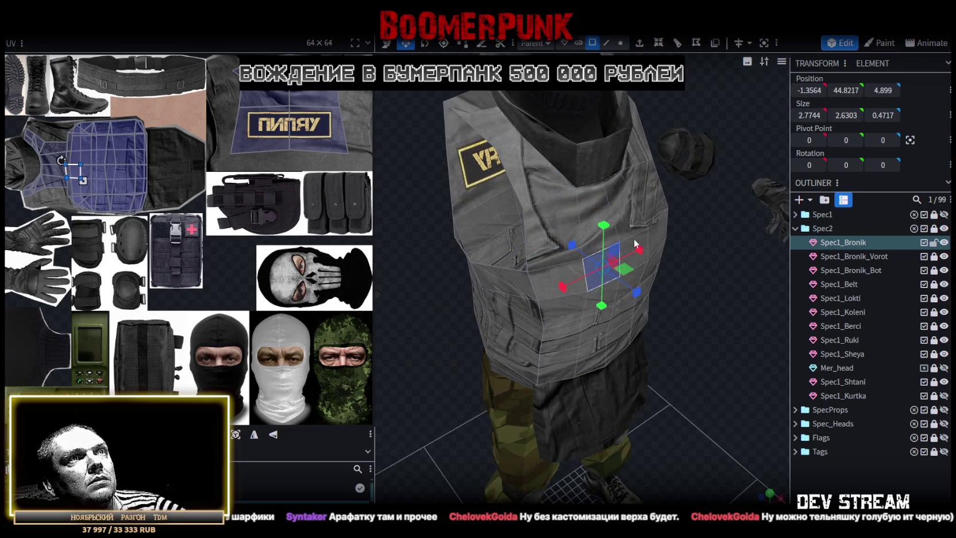
pyautogui.keyDown('shift'); pyautogui.click(637, 247); pyautogui.keyUp('shift')
pyautogui.moveTo(655, 246); pyautogui.dragTo(660, 247)
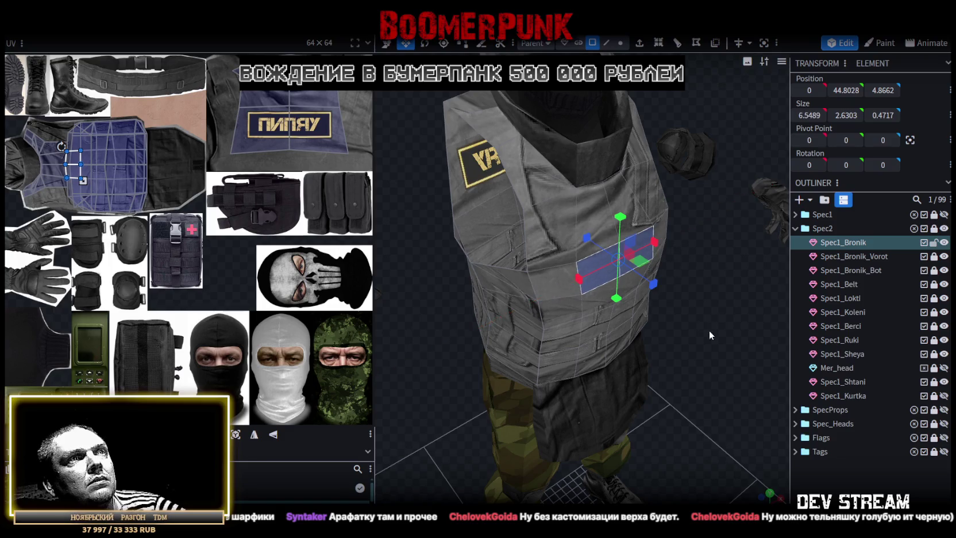
pyautogui.moveTo(709, 330); pyautogui.dragTo(672, 291)
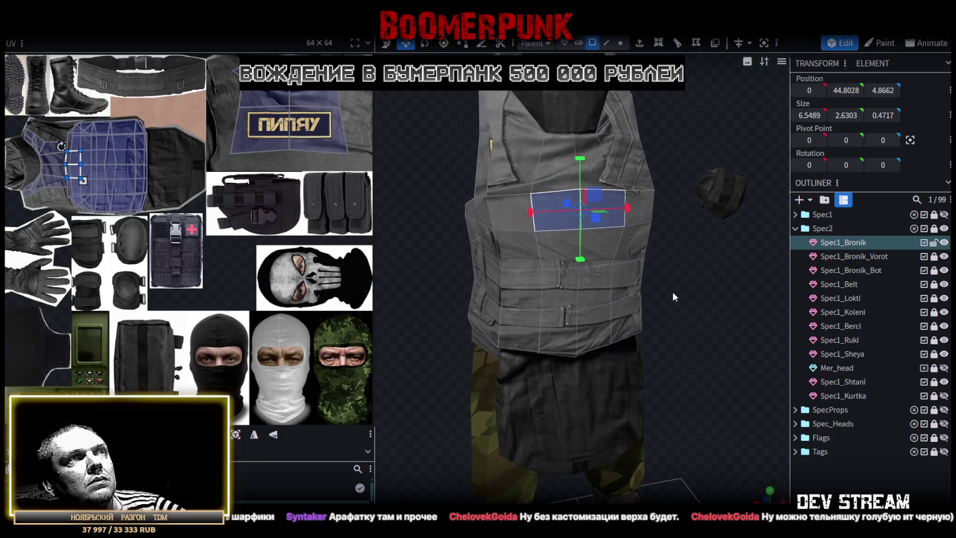
# Widen a pair of lower vest faces to 7.7577
pyautogui.click(552, 244)
pyautogui.keyDown('shift'); pyautogui.click(601, 228); pyautogui.keyUp('shift')
pyautogui.moveTo(631, 242); pyautogui.dragTo(653, 249)
pyautogui.moveTo(699, 274); pyautogui.dragTo(687, 267)
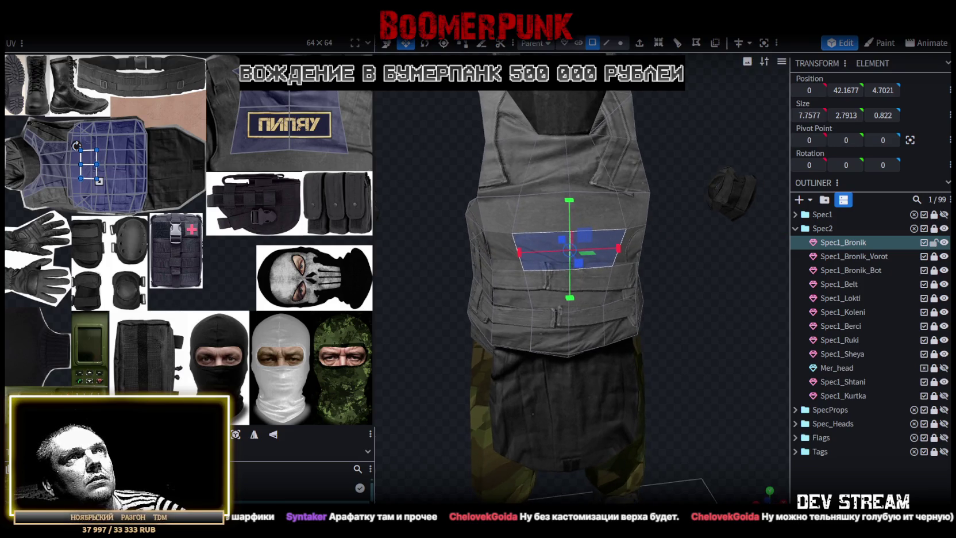
# In vertex mode, widen a pair of vest front vertices by one unit on X
pyautogui.press('4')
pyautogui.click(512, 233)
pyautogui.keyDown('shift'); pyautogui.click(626, 229); pyautogui.keyUp('shift')
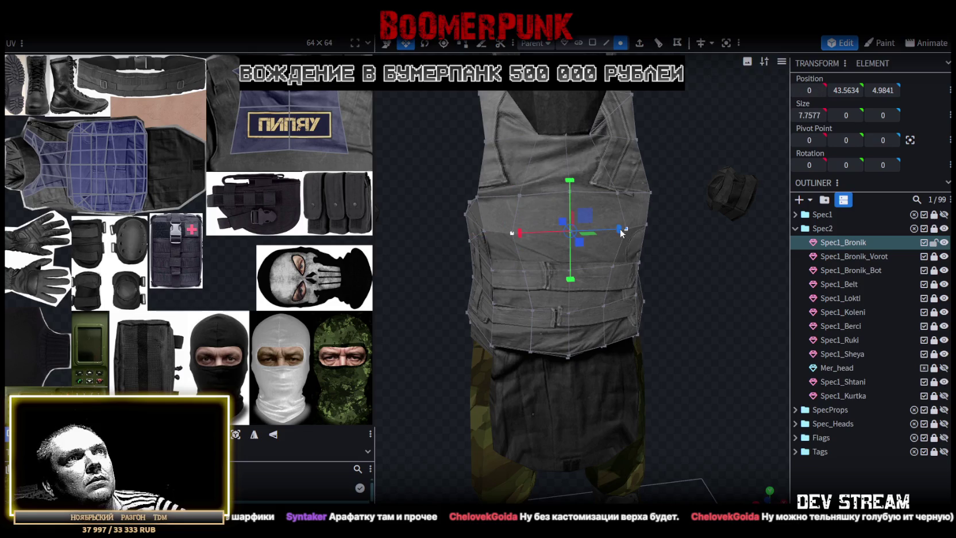
pyautogui.moveTo(609, 233)
pyautogui.mouseDown()
pyautogui.moveTo(682, 291)
pyautogui.moveTo(702, 281)
pyautogui.mouseUp()
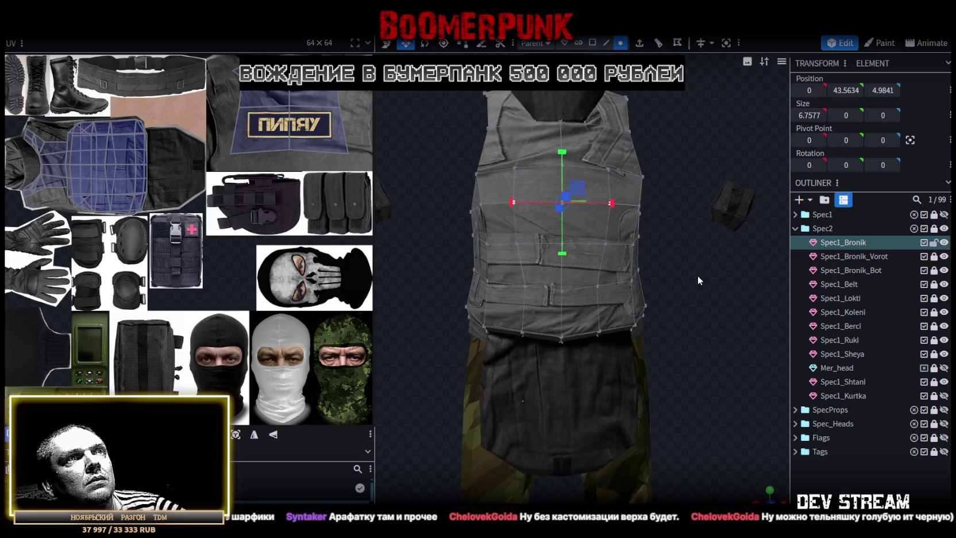
pyautogui.click(599, 286)
pyautogui.keyDown('shift'); pyautogui.click(526, 286); pyautogui.keyUp('shift')
pyautogui.moveTo(611, 286); pyautogui.dragTo(629, 293)
# Raise the centred edge on the vest front from Y 46.0422 to 46.7922
pyautogui.moveTo(696, 308)
pyautogui.mouseDown()
pyautogui.moveTo(555, 335)
pyautogui.moveTo(556, 318)
pyautogui.moveTo(650, 339)
pyautogui.moveTo(756, 333)
pyautogui.moveTo(693, 339)
pyautogui.moveTo(644, 110)
pyautogui.mouseUp()
pyautogui.click(606, 43)
pyautogui.click(632, 245)
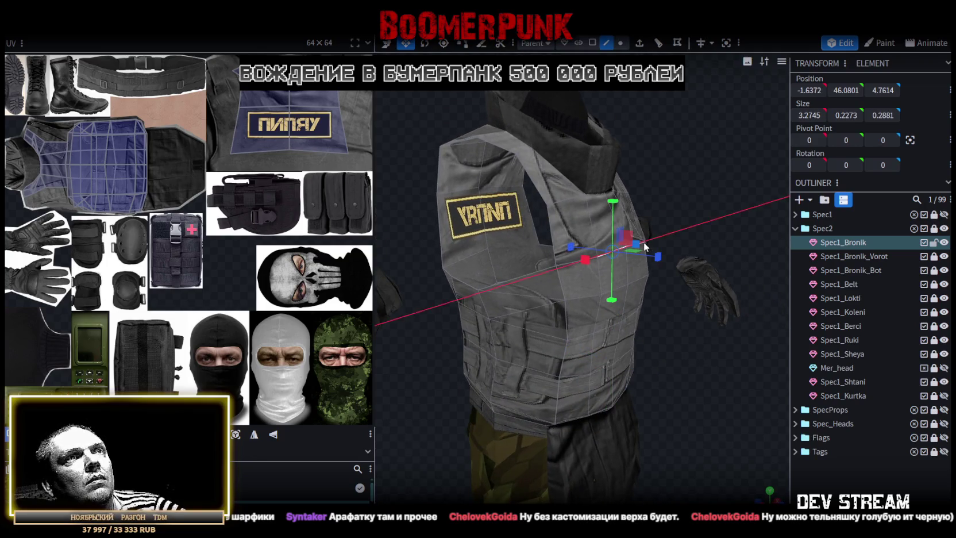
pyautogui.press('v')
pyautogui.moveTo(681, 282); pyautogui.dragTo(627, 360)
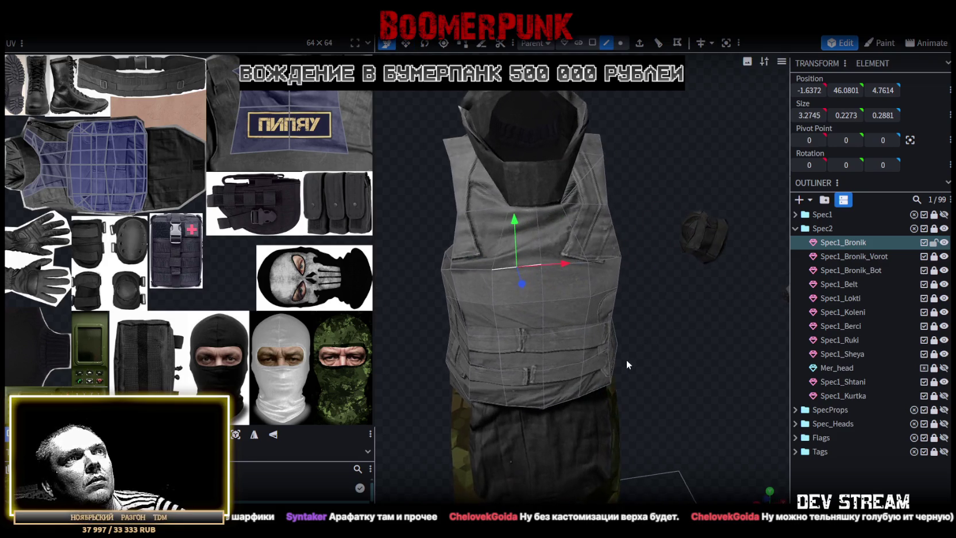
pyautogui.click(581, 263)
pyautogui.moveTo(669, 321); pyautogui.dragTo(541, 206)
pyautogui.moveTo(499, 183)
pyautogui.mouseDown()
pyautogui.moveTo(441, 168)
pyautogui.moveTo(564, 168)
pyautogui.moveTo(547, 184)
pyautogui.moveTo(612, 321)
pyautogui.mouseUp()
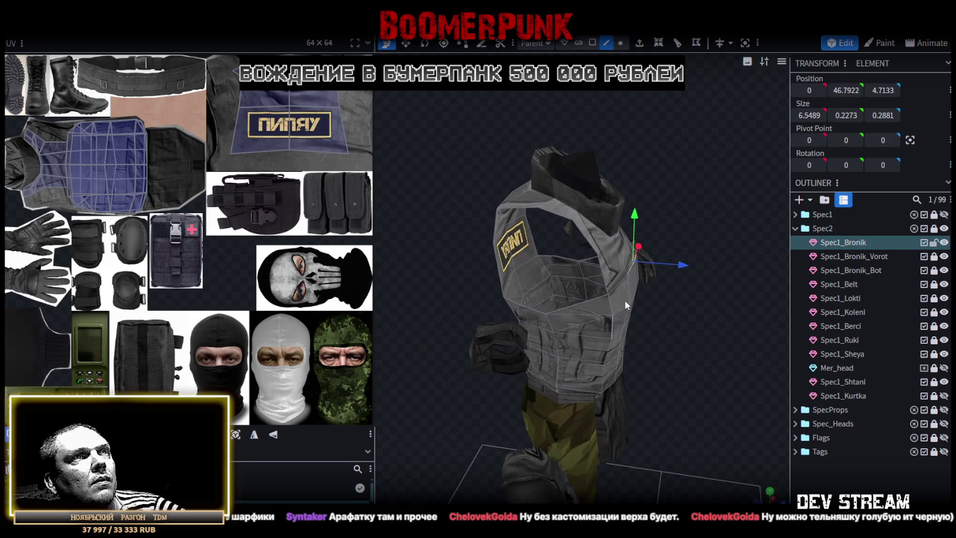
# Save the CamShoters model with Ctrl+S and recentre the texture atlas preview
pyautogui.hotkey('ctrl', 's')
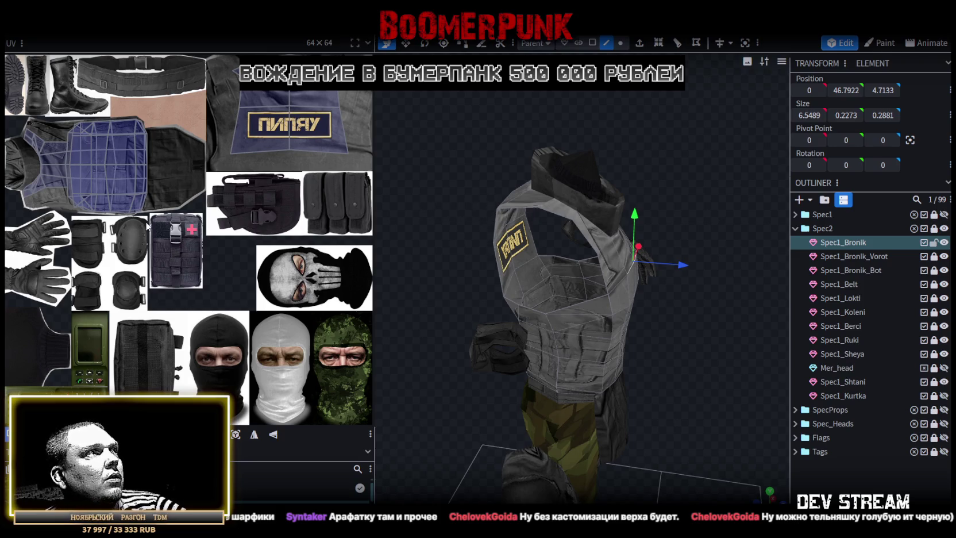
pyautogui.scroll(-2, 68, 263)
pyautogui.moveTo(68, 263); pyautogui.dragTo(168, 294, button='middle')
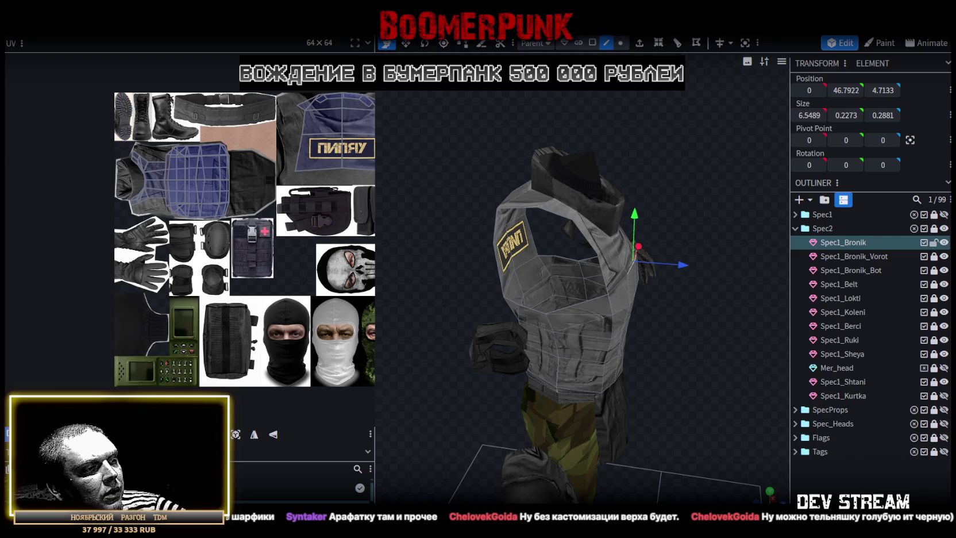
# Toggle the desktop with Win+D, then switch to the gear texture sheet in Photoshop
pyautogui.press('super+d')
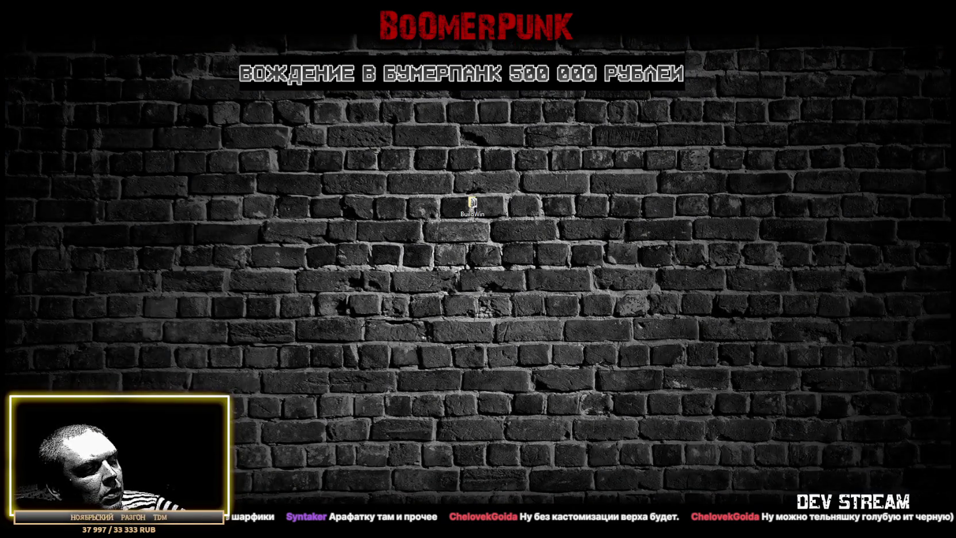
pyautogui.press('super+d')
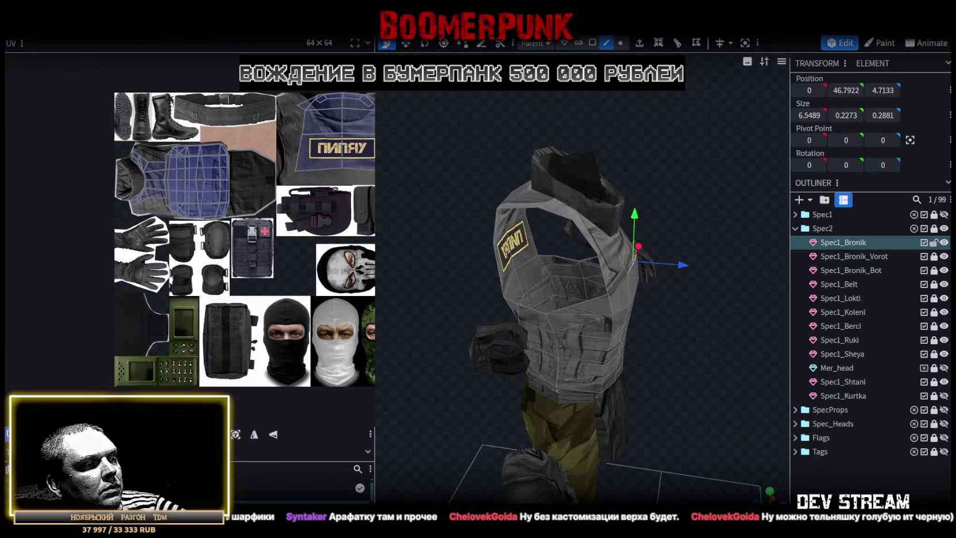
pyautogui.press('super+d')
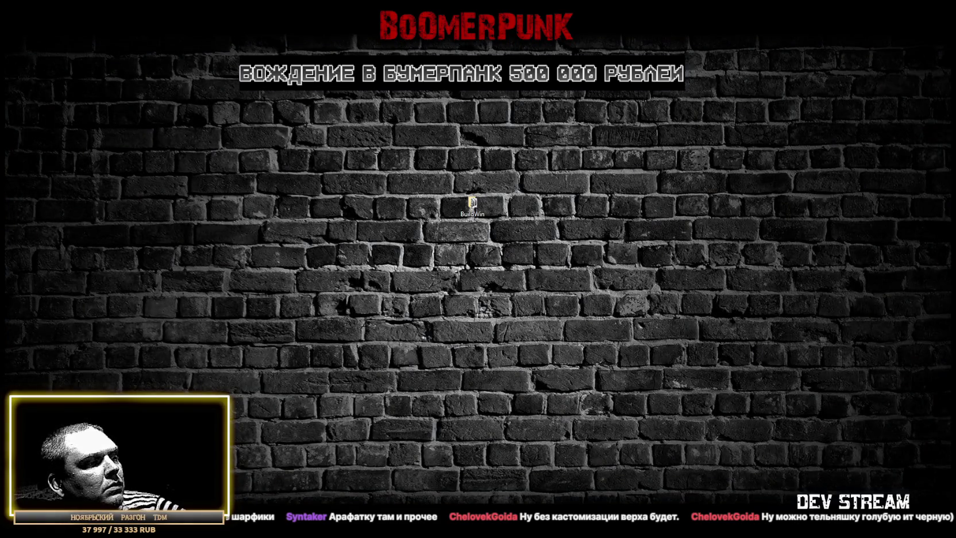
pyautogui.press('super+d')
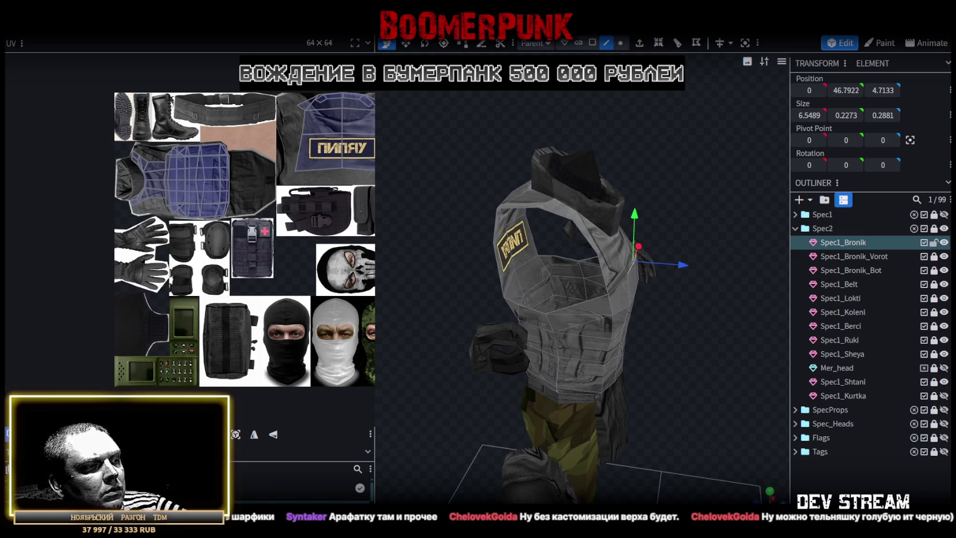
pyautogui.hotkey('alt', 'Tab')
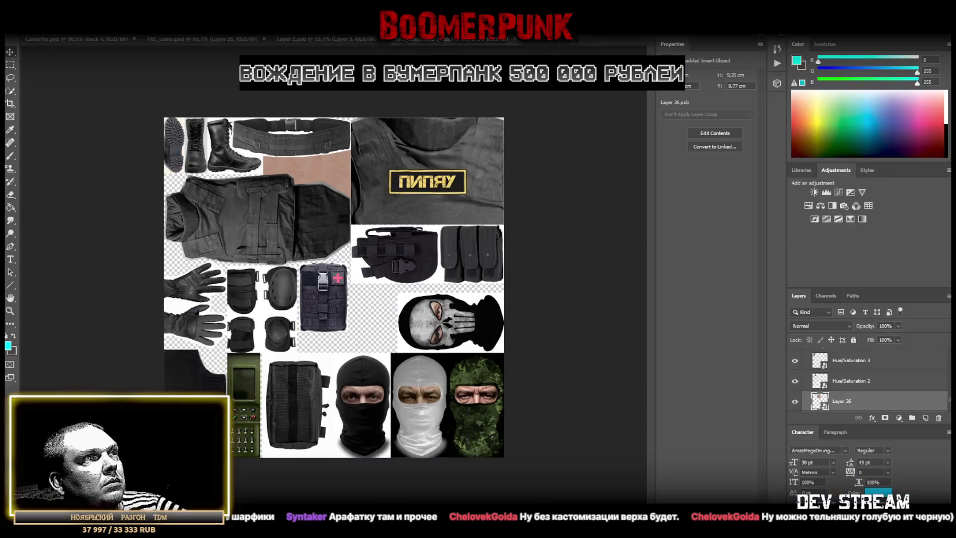
# Paste the blue-white stripes as a smart object and scale them into a small patch near the top
pyautogui.hotkey('ctrl', 'v')
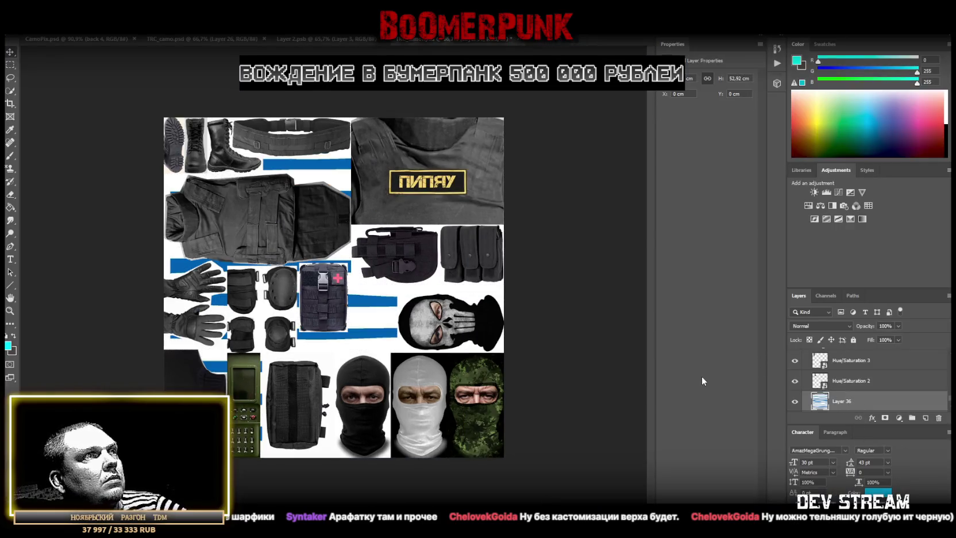
pyautogui.rightClick(849, 406)
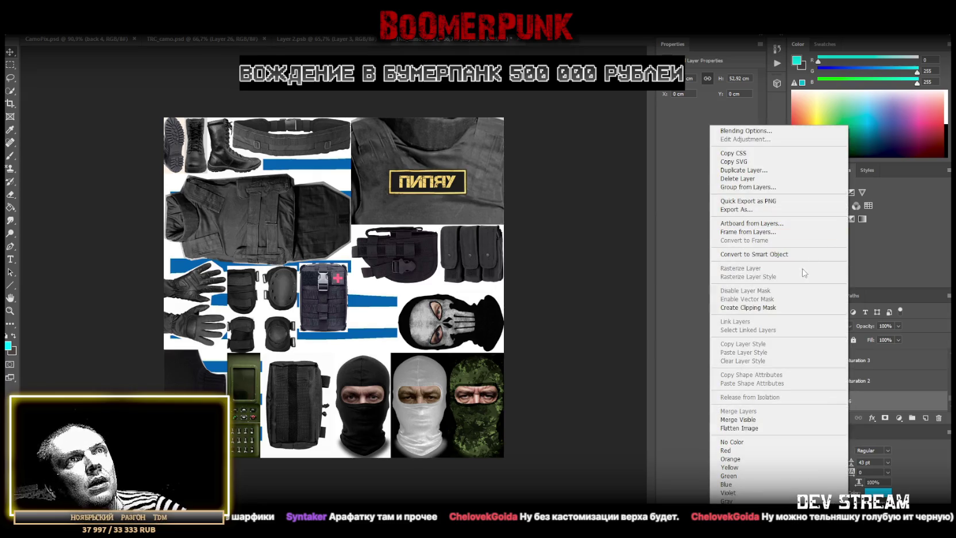
pyautogui.click(747, 256)
pyautogui.hotkey('ctrl', 't')
pyautogui.moveTo(539, 368)
pyautogui.mouseDown()
pyautogui.moveTo(366, 253)
pyautogui.moveTo(349, 255)
pyautogui.mouseUp()
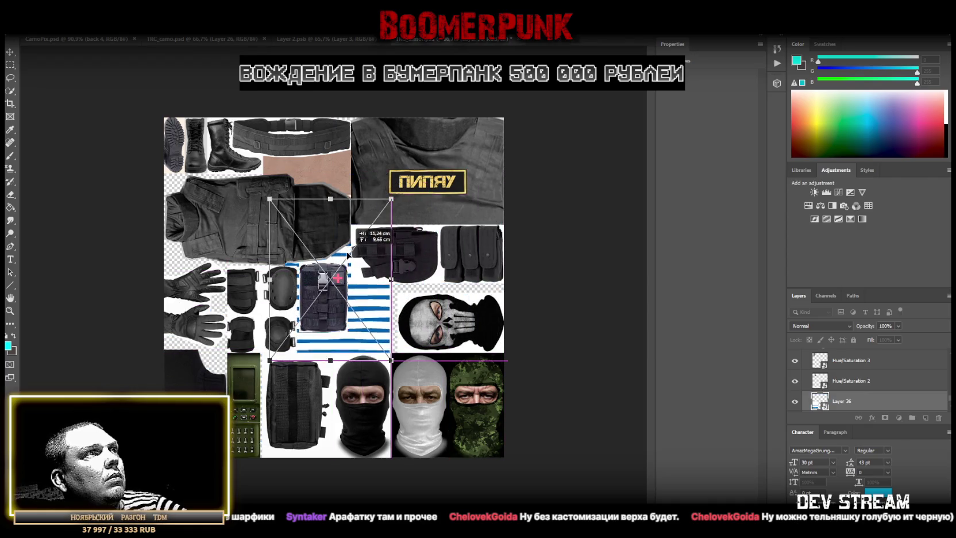
pyautogui.moveTo(396, 193); pyautogui.dragTo(425, 284)
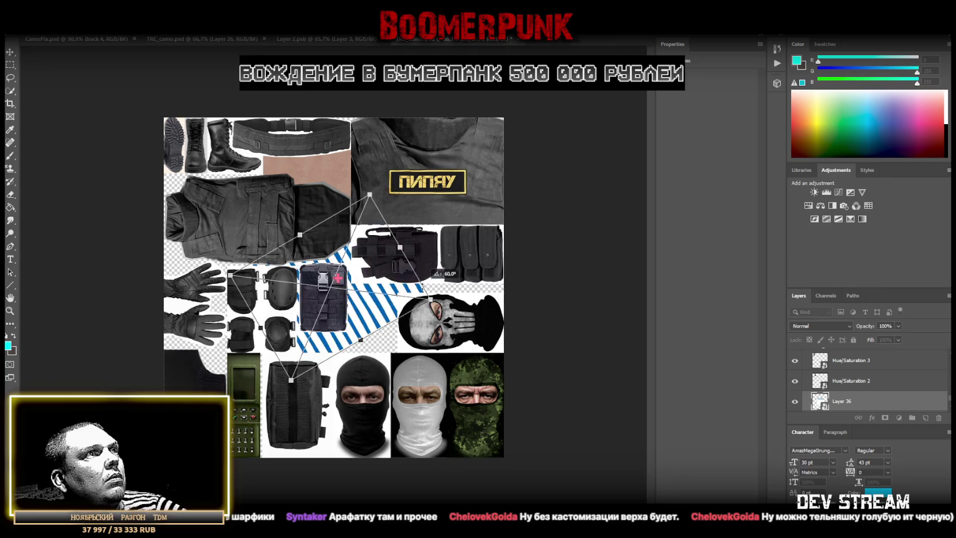
pyautogui.hotkey('ctrl', 'z')
pyautogui.moveTo(371, 302)
pyautogui.mouseDown()
pyautogui.moveTo(397, 298)
pyautogui.moveTo(386, 194)
pyautogui.moveTo(351, 193)
pyautogui.moveTo(339, 168)
pyautogui.mouseUp()
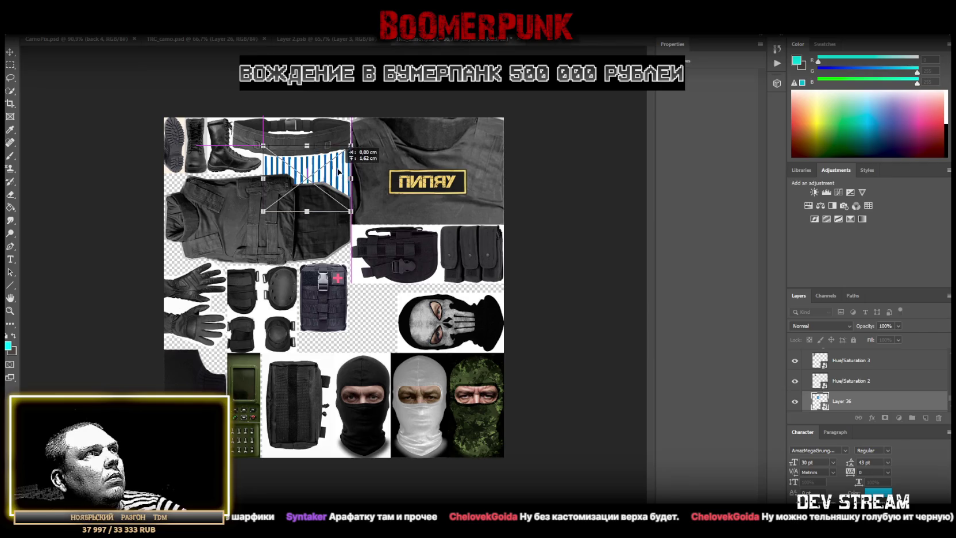
pyautogui.press('Return')
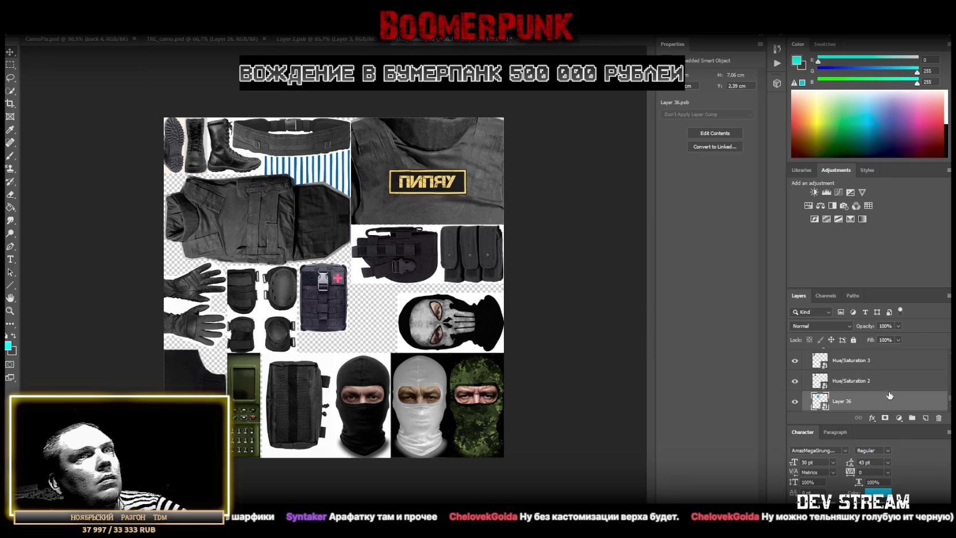
# Move the skin-tone patch (Layer 35) down beside the first-aid pouch and enlarge it
pyautogui.scroll(-1, 850, 391)
pyautogui.click(850, 381)
pyautogui.hotkey('ctrl', 't')
pyautogui.moveTo(322, 177); pyautogui.dragTo(358, 328)
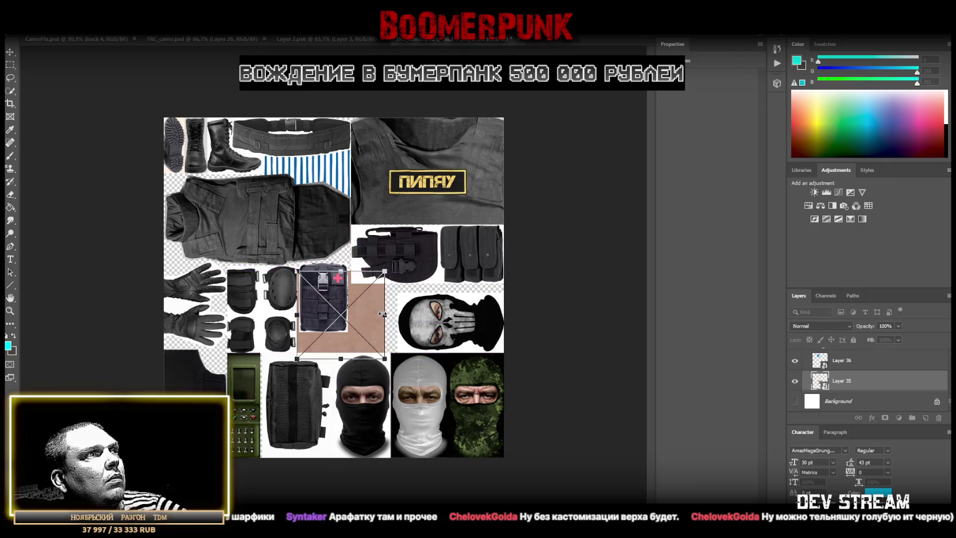
pyautogui.moveTo(384, 315)
pyautogui.mouseDown()
pyautogui.moveTo(395, 314)
pyautogui.moveTo(370, 310)
pyautogui.mouseUp()
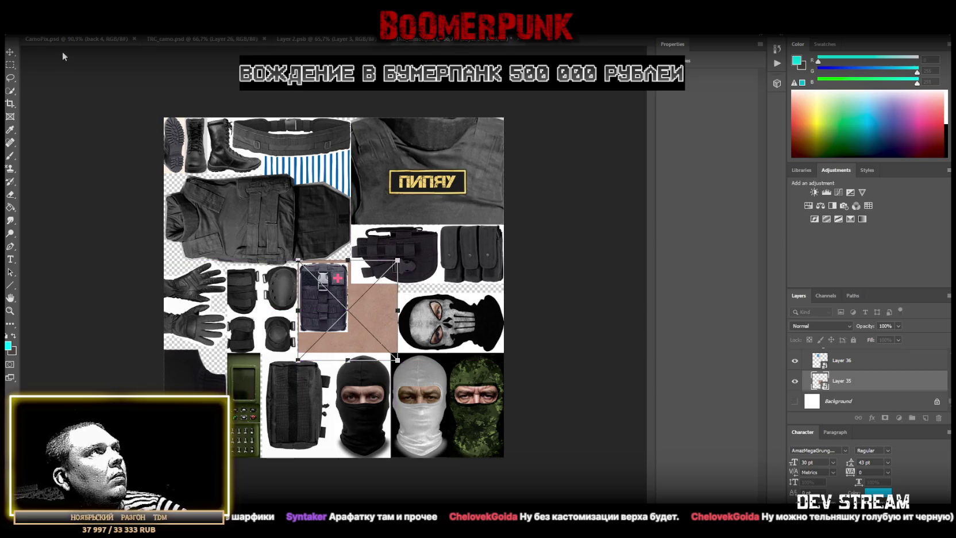
pyautogui.press('Return')
# Save the texture atlas and reload the edited texture in Blockbench
pyautogui.click(26, 30)
pyautogui.click(66, 119)
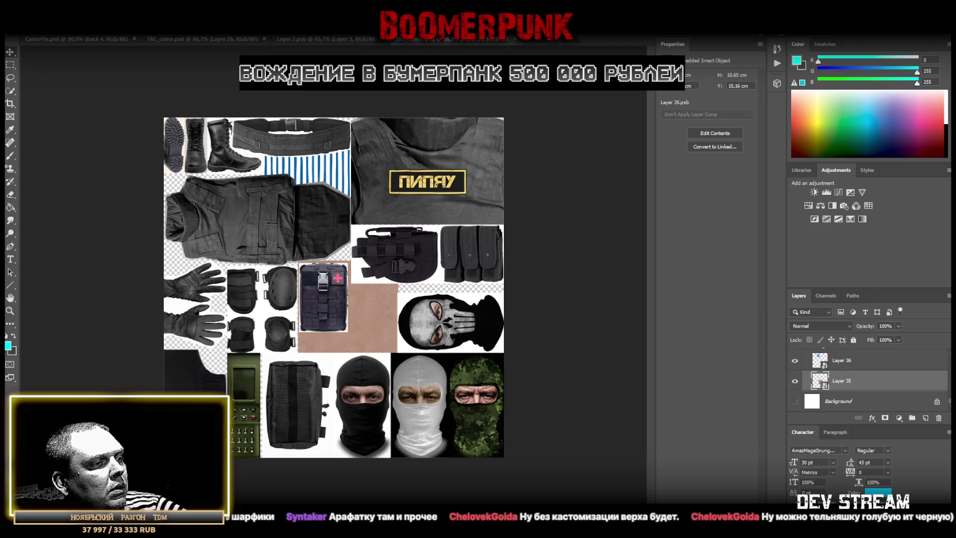
pyautogui.hotkey('alt', 'Tab')
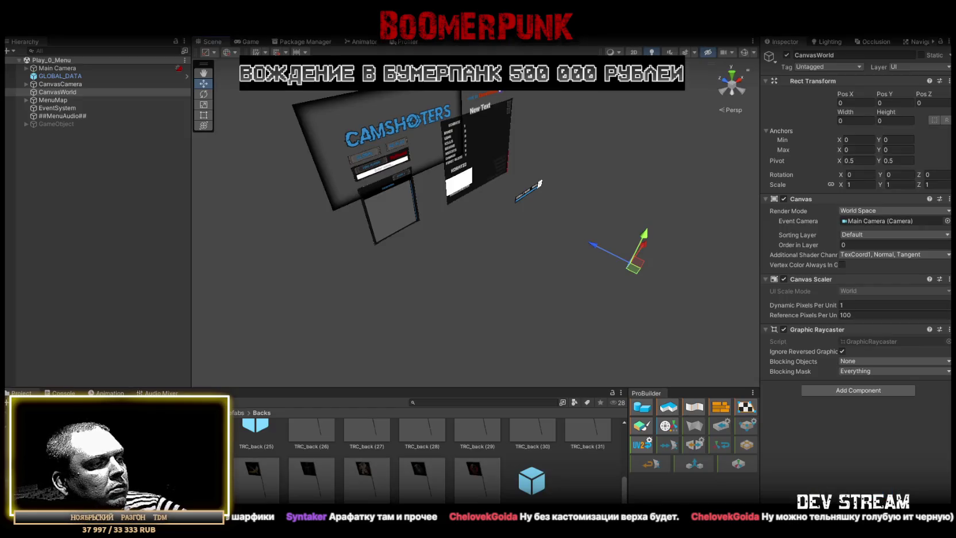
pyautogui.hotkey('alt', 'Tab')
pyautogui.hotkey('alt', 'Tab')
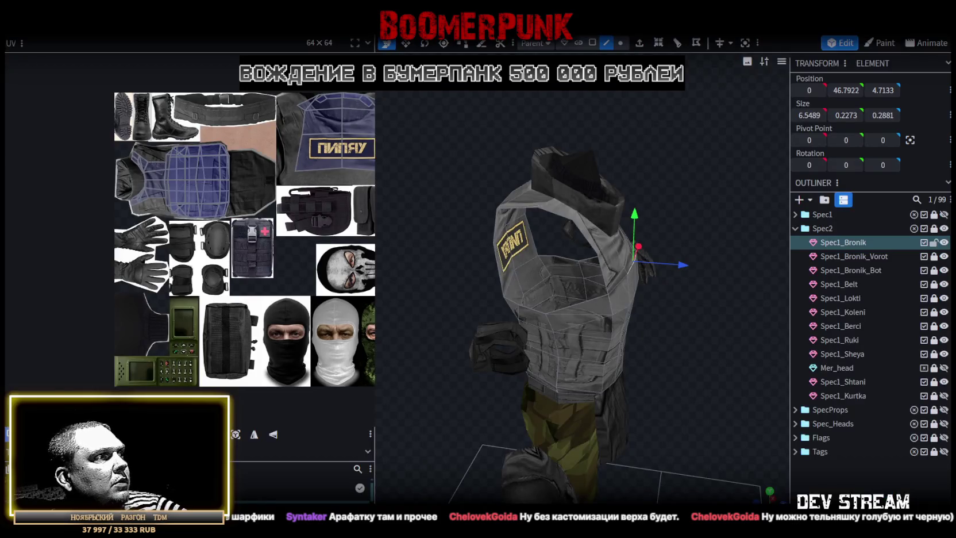
pyautogui.rightClick(120, 442)
pyautogui.click(86, 402)
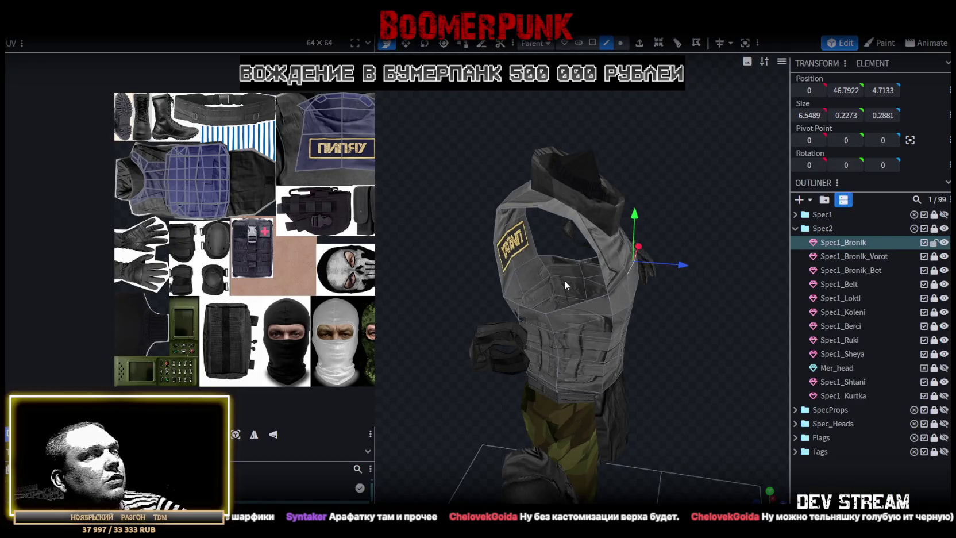
pyautogui.press('KP_1')
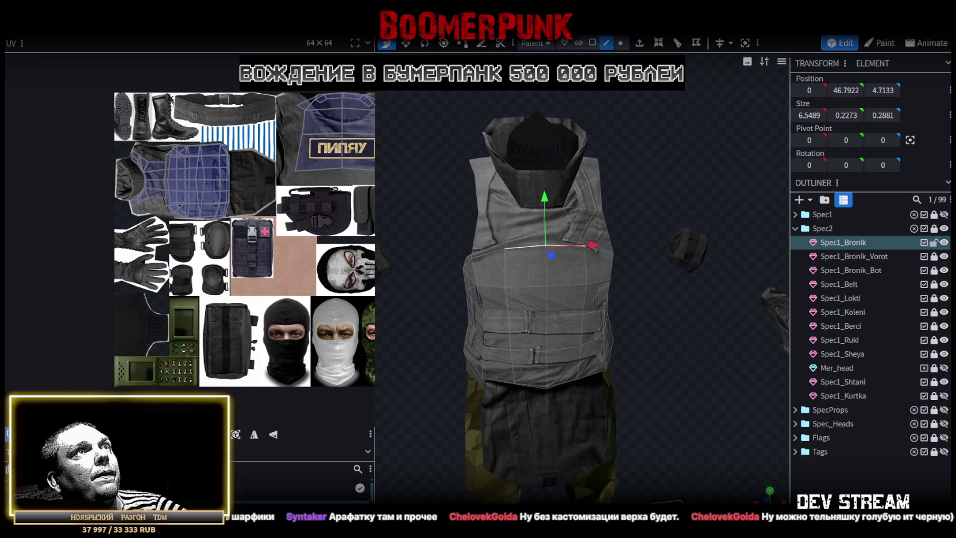
pyautogui.click(592, 42)
pyautogui.doubleClick(564, 330)
pyautogui.moveTo(654, 286)
pyautogui.mouseDown()
pyautogui.moveTo(405, 286)
pyautogui.moveTo(397, 274)
pyautogui.moveTo(436, 272)
pyautogui.moveTo(387, 265)
pyautogui.moveTo(480, 270)
pyautogui.moveTo(398, 304)
pyautogui.moveTo(421, 185)
pyautogui.moveTo(471, 208)
pyautogui.moveTo(459, 201)
pyautogui.moveTo(468, 189)
pyautogui.moveTo(479, 202)
pyautogui.moveTo(481, 189)
pyautogui.moveTo(706, 179)
pyautogui.moveTo(555, 196)
pyautogui.mouseUp()
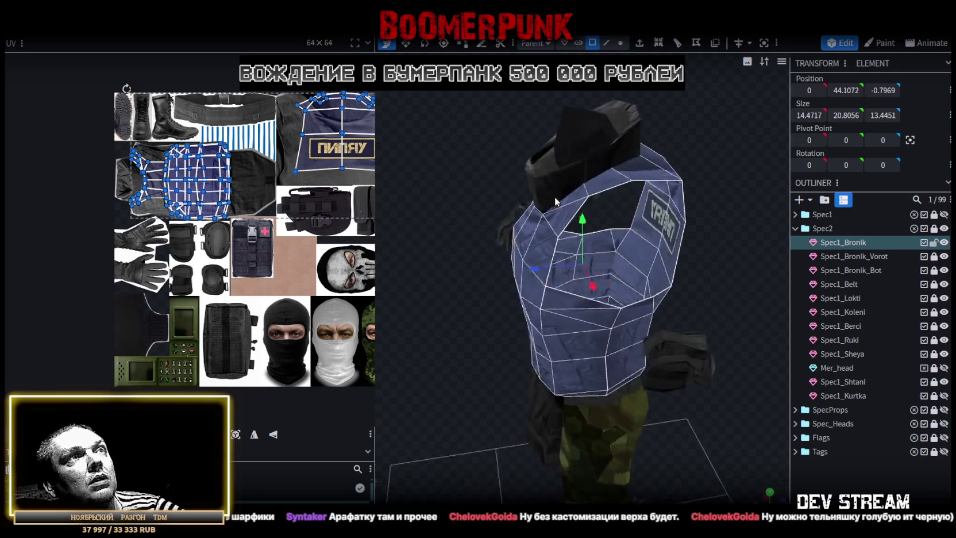
pyautogui.scroll(2, 590, 244)
pyautogui.click(589, 244)
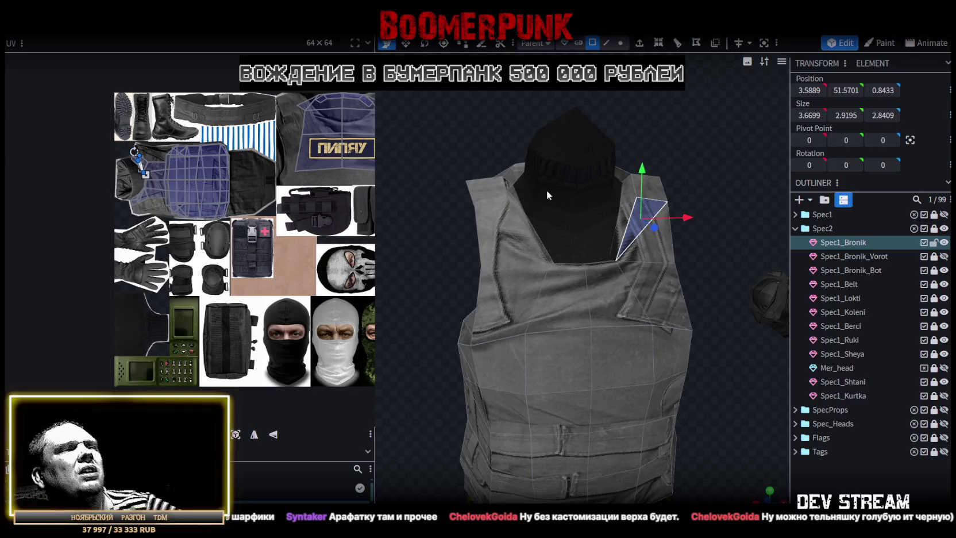
pyautogui.moveTo(727, 239)
pyautogui.mouseDown()
pyautogui.moveTo(519, 288)
pyautogui.moveTo(488, 277)
pyautogui.moveTo(636, 214)
pyautogui.moveTo(717, 351)
pyautogui.moveTo(688, 347)
pyautogui.moveTo(605, 248)
pyautogui.mouseUp()
pyautogui.click(600, 247)
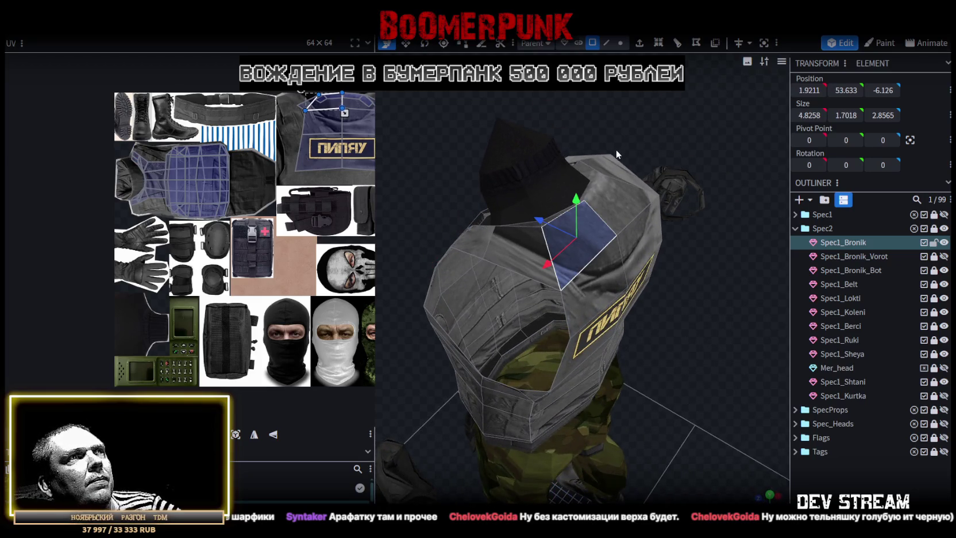
pyautogui.moveTo(657, 274)
pyautogui.mouseDown()
pyautogui.moveTo(712, 337)
pyautogui.moveTo(528, 292)
pyautogui.mouseUp()
pyautogui.click(538, 281)
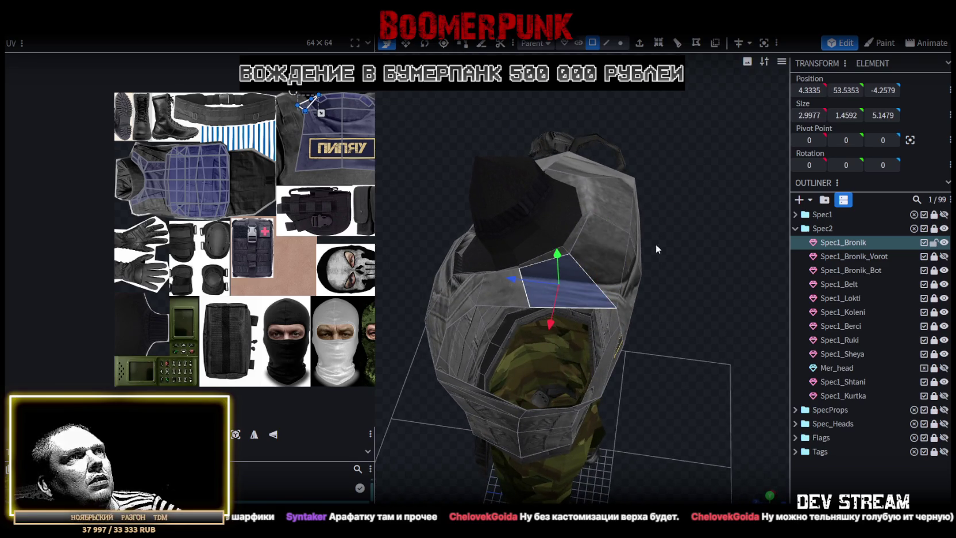
pyautogui.moveTo(670, 306)
pyautogui.mouseDown()
pyautogui.moveTo(640, 321)
pyautogui.moveTo(762, 308)
pyautogui.moveTo(755, 299)
pyautogui.moveTo(802, 288)
pyautogui.moveTo(796, 274)
pyautogui.moveTo(663, 341)
pyautogui.moveTo(803, 301)
pyautogui.moveTo(804, 287)
pyautogui.moveTo(837, 300)
pyautogui.moveTo(707, 329)
pyautogui.moveTo(681, 373)
pyautogui.moveTo(703, 306)
pyautogui.moveTo(917, 272)
pyautogui.moveTo(800, 306)
pyautogui.mouseUp()
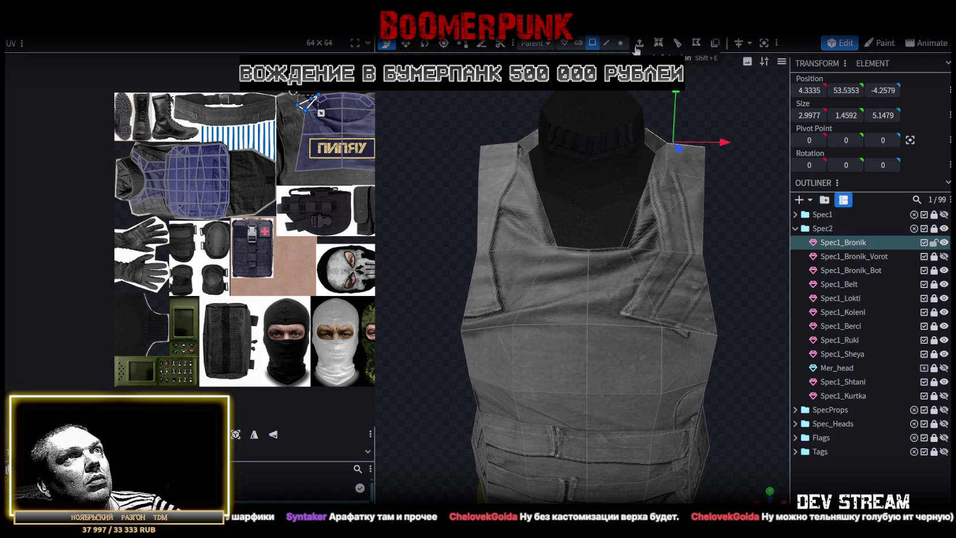
pyautogui.click(662, 327)
# Lower the selected shoulder faces of the vest by 0.25
pyautogui.keyDown('shift'); pyautogui.click(702, 254); pyautogui.keyUp('shift')
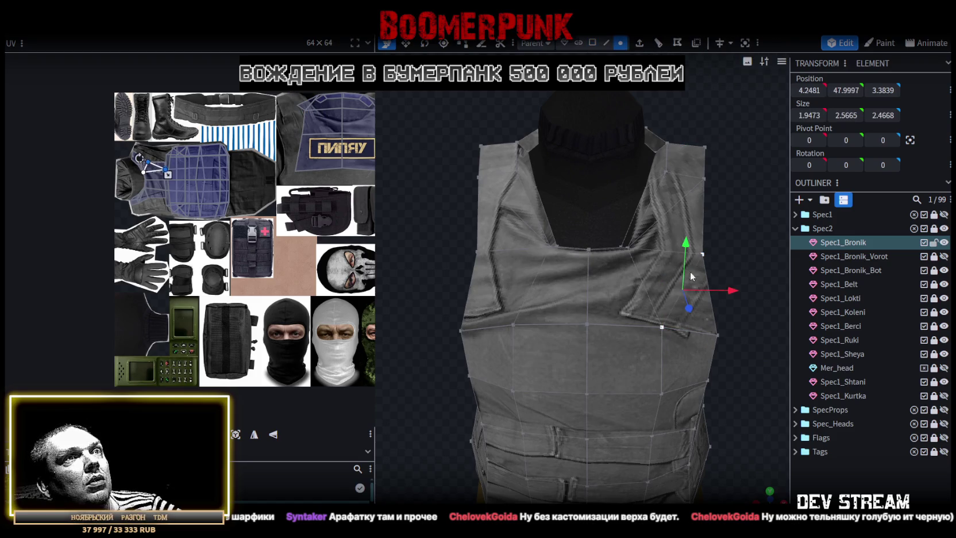
pyautogui.click(513, 325)
pyautogui.keyDown('shift'); pyautogui.click(477, 251); pyautogui.keyUp('shift')
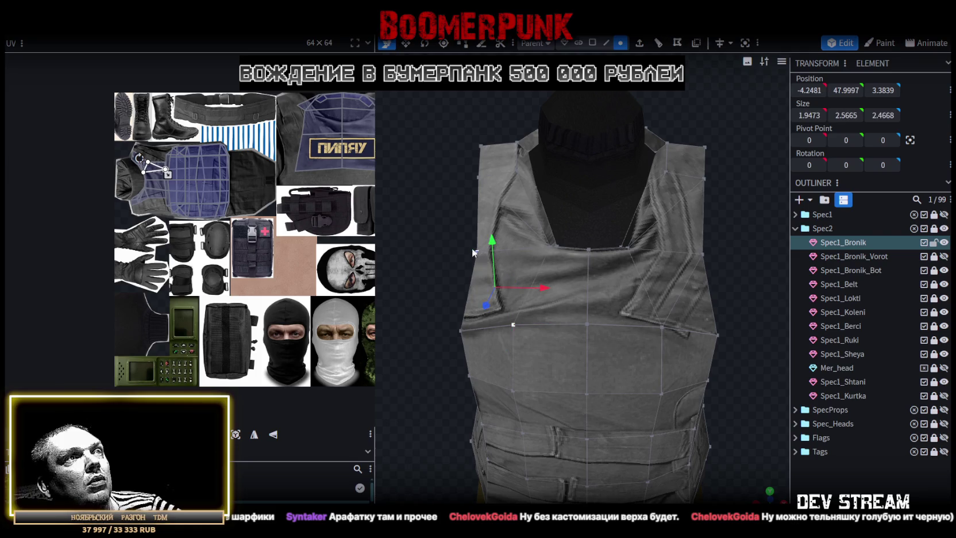
pyautogui.moveTo(481, 193)
pyautogui.mouseDown()
pyautogui.moveTo(565, 186)
pyautogui.moveTo(571, 204)
pyautogui.mouseUp()
pyautogui.press('z')
pyautogui.press('z')
pyautogui.press('z')
pyautogui.moveTo(474, 266)
pyautogui.mouseDown()
pyautogui.moveTo(463, 228)
pyautogui.moveTo(451, 252)
pyautogui.moveTo(537, 237)
pyautogui.moveTo(422, 225)
pyautogui.mouseUp()
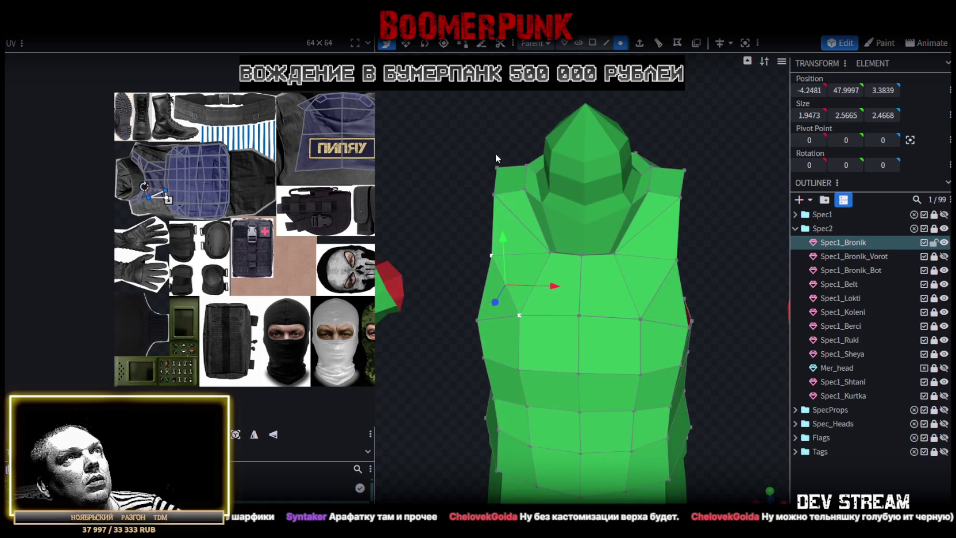
pyautogui.click(536, 222)
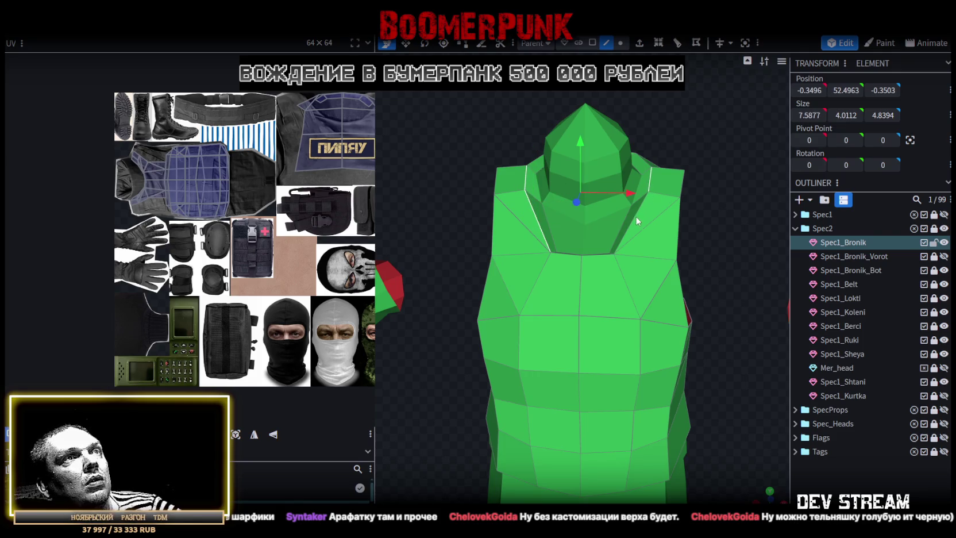
pyautogui.moveTo(691, 229); pyautogui.dragTo(528, 235)
pyautogui.click(485, 252)
pyautogui.moveTo(681, 244)
pyautogui.mouseDown()
pyautogui.moveTo(673, 216)
pyautogui.moveTo(556, 157)
pyautogui.moveTo(511, 158)
pyautogui.moveTo(739, 148)
pyautogui.moveTo(714, 109)
pyautogui.mouseUp()
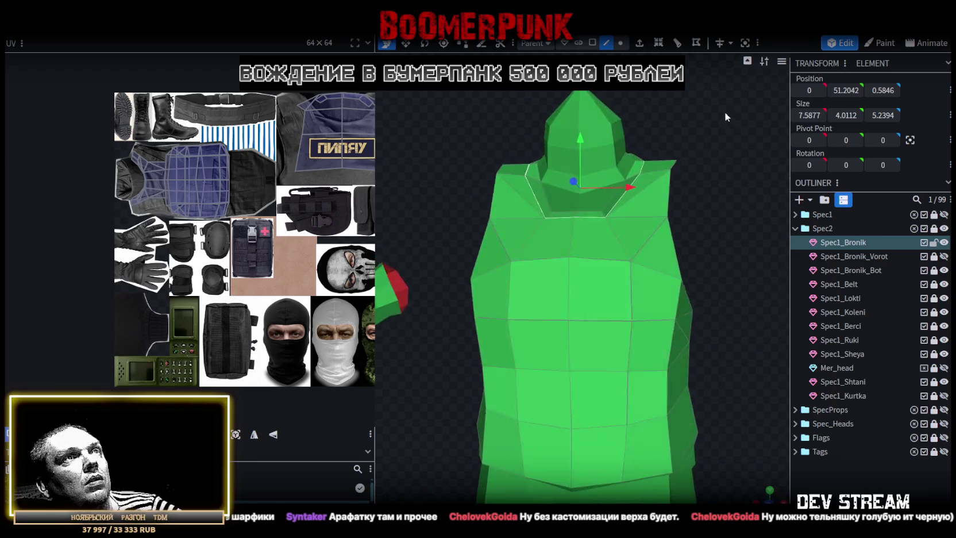
pyautogui.moveTo(568, 143); pyautogui.dragTo(569, 146)
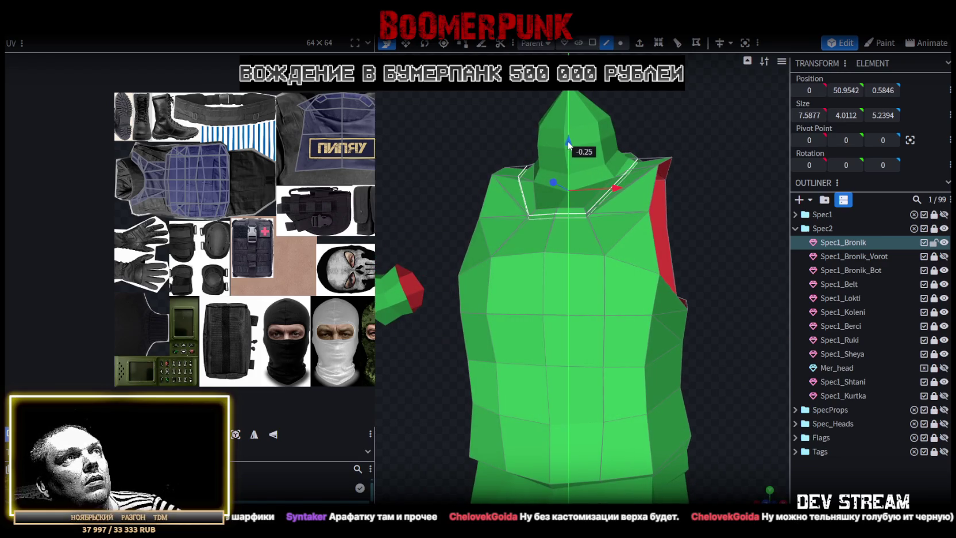
# Recess the collar faces: back 0.25, down 0.5, then back a further 1.25
pyautogui.moveTo(686, 140)
pyautogui.mouseDown()
pyautogui.moveTo(710, 134)
pyautogui.moveTo(578, 202)
pyautogui.moveTo(592, 209)
pyautogui.moveTo(602, 171)
pyautogui.mouseUp()
pyautogui.click(607, 162)
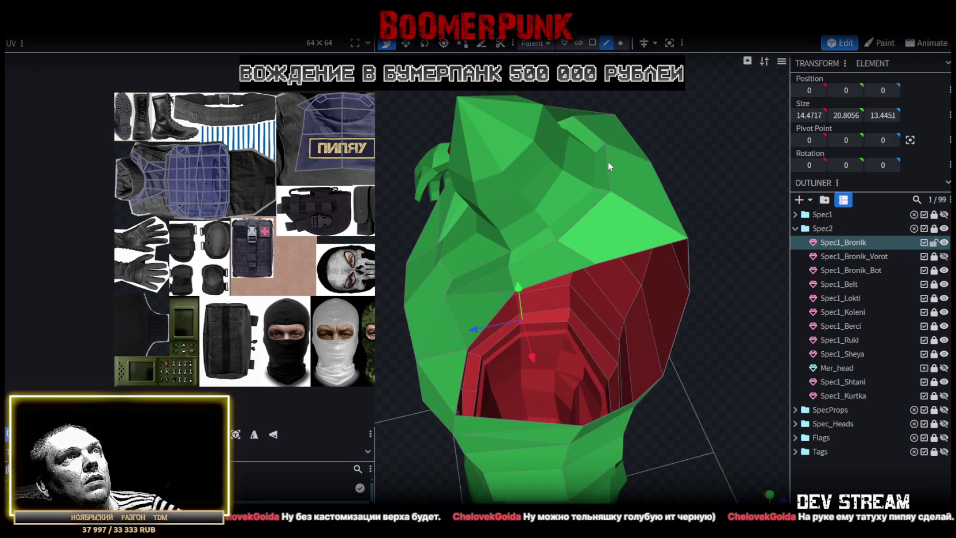
pyautogui.keyDown('shift'); pyautogui.click(588, 131); pyautogui.keyUp('shift')
pyautogui.moveTo(556, 157); pyautogui.dragTo(556, 160)
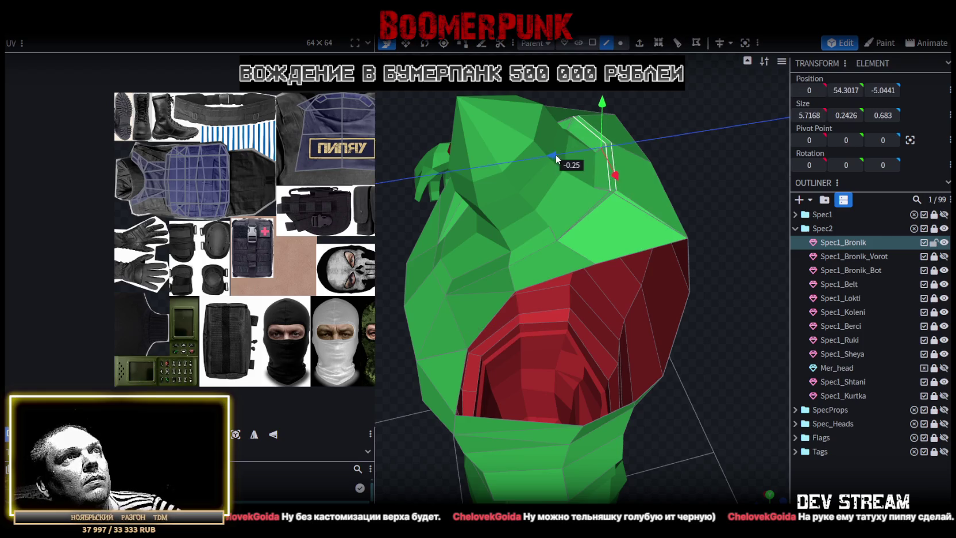
pyautogui.moveTo(610, 121); pyautogui.dragTo(612, 131)
pyautogui.moveTo(692, 189)
pyautogui.mouseDown()
pyautogui.moveTo(702, 167)
pyautogui.moveTo(671, 162)
pyautogui.moveTo(680, 233)
pyautogui.mouseUp()
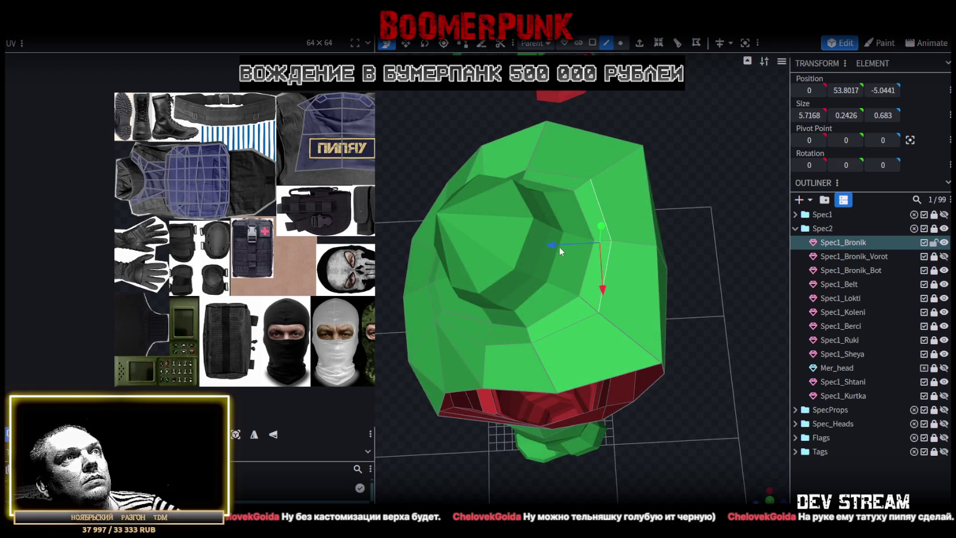
pyautogui.moveTo(555, 246); pyautogui.dragTo(585, 244)
pyautogui.moveTo(730, 293); pyautogui.dragTo(716, 189)
pyautogui.moveTo(557, 97)
pyautogui.mouseDown()
pyautogui.moveTo(552, 157)
pyautogui.moveTo(386, 166)
pyautogui.mouseUp()
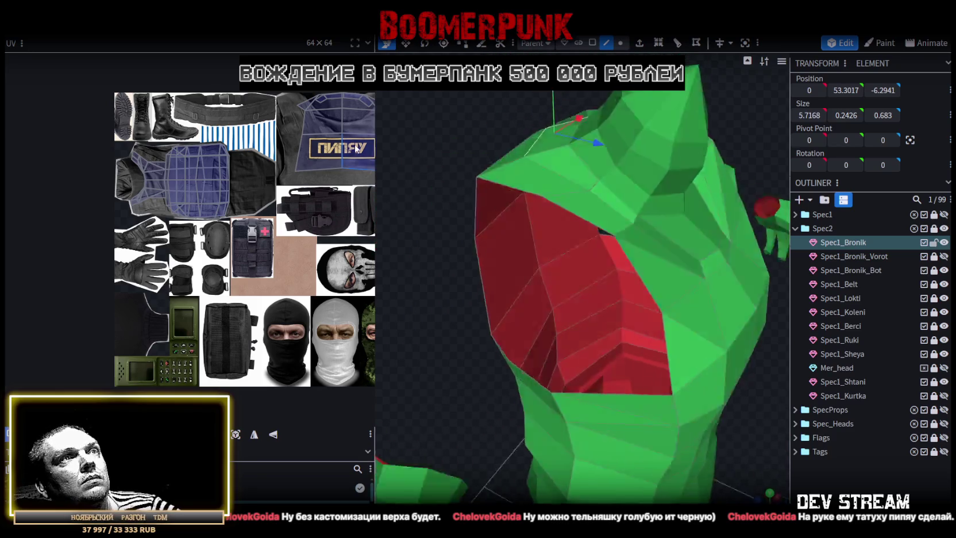
pyautogui.moveTo(381, 181)
pyautogui.mouseDown()
pyautogui.moveTo(454, 189)
pyautogui.moveTo(677, 172)
pyautogui.mouseUp()
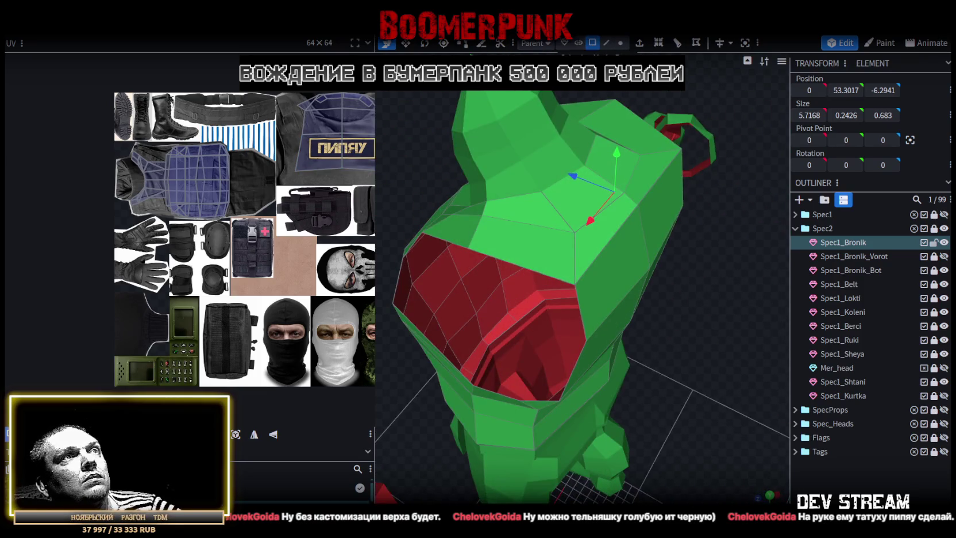
# Select the loop of faces encircling the vest's neck opening
pyautogui.click(528, 213)
pyautogui.moveTo(542, 214); pyautogui.dragTo(594, 232)
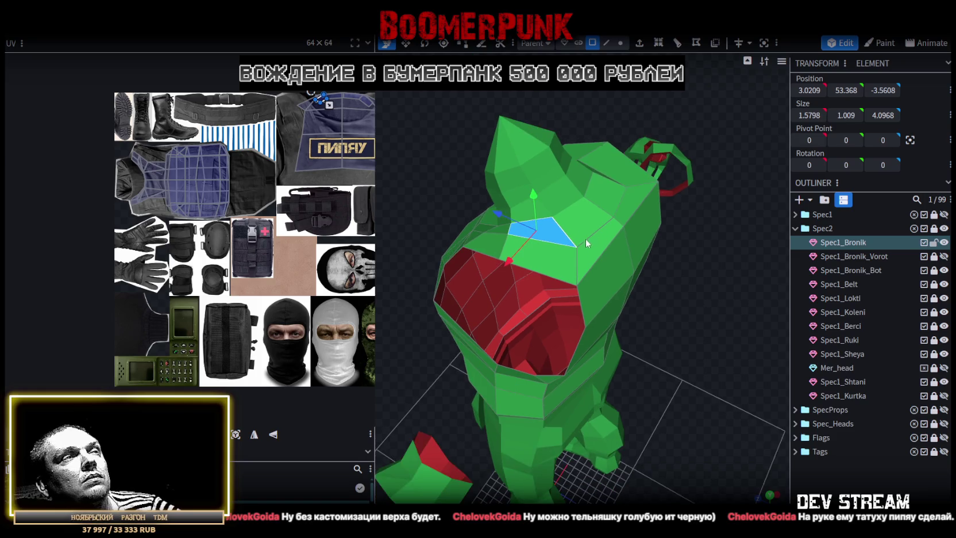
pyautogui.moveTo(648, 260)
pyautogui.mouseDown()
pyautogui.moveTo(767, 280)
pyautogui.moveTo(712, 261)
pyautogui.moveTo(780, 246)
pyautogui.moveTo(595, 254)
pyautogui.mouseUp()
pyautogui.keyDown('shift'); pyautogui.click(594, 237); pyautogui.keyUp('shift')
pyautogui.keyDown('shift'); pyautogui.click(561, 286); pyautogui.keyUp('shift')
pyautogui.keyDown('shift'); pyautogui.click(529, 287); pyautogui.keyUp('shift')
pyautogui.keyDown('shift'); pyautogui.click(502, 254); pyautogui.keyUp('shift')
pyautogui.keyDown('shift'); pyautogui.click(495, 206); pyautogui.keyUp('shift')
pyautogui.moveTo(494, 206)
pyautogui.mouseDown()
pyautogui.moveTo(524, 140)
pyautogui.moveTo(567, 219)
pyautogui.moveTo(524, 155)
pyautogui.mouseUp()
pyautogui.keyDown('shift'); pyautogui.click(578, 204); pyautogui.keyUp('shift')
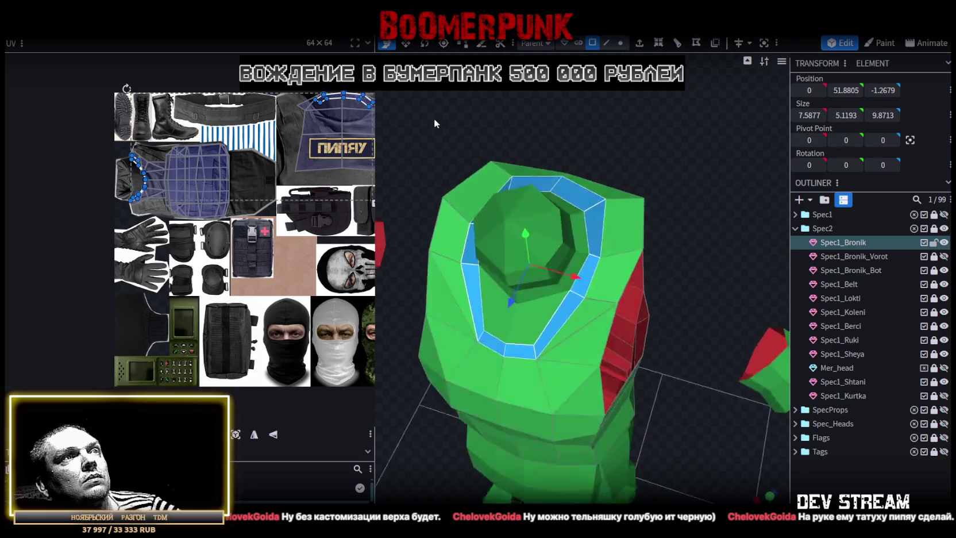
# Split the collar ring off, merge it into Spec1_Sheya, and merge overlapping vertices
pyautogui.rightClick(599, 183)
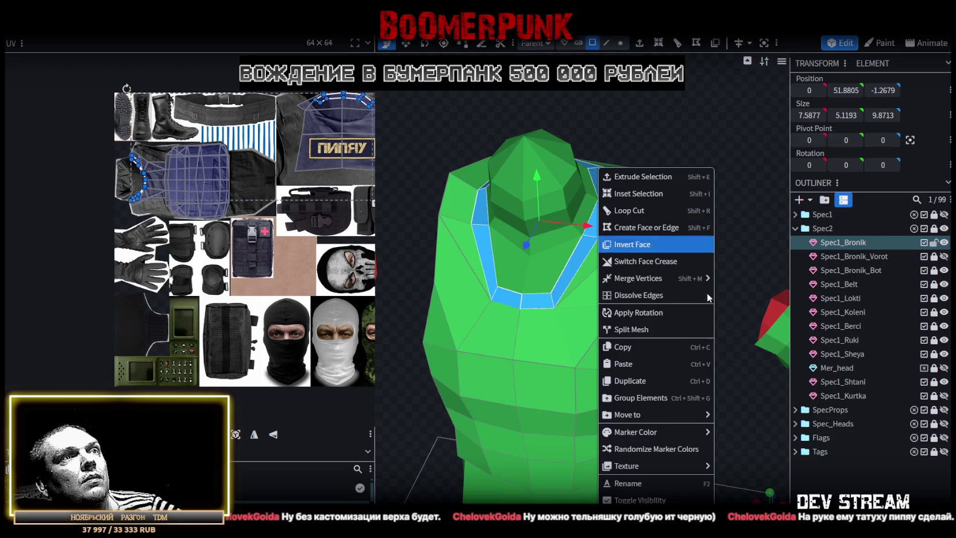
pyautogui.click(637, 332)
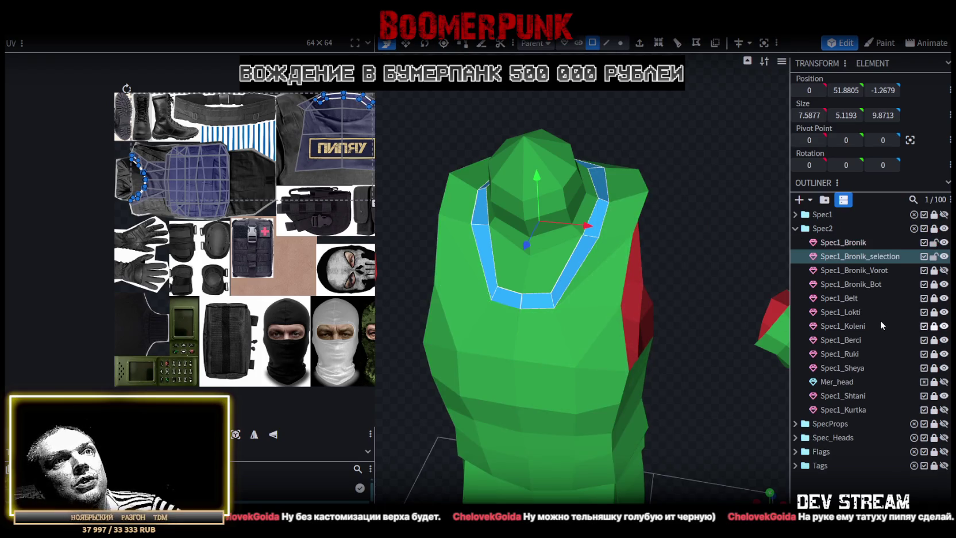
pyautogui.click(933, 368)
pyautogui.keyDown('ctrl'); pyautogui.click(856, 371); pyautogui.keyUp('ctrl')
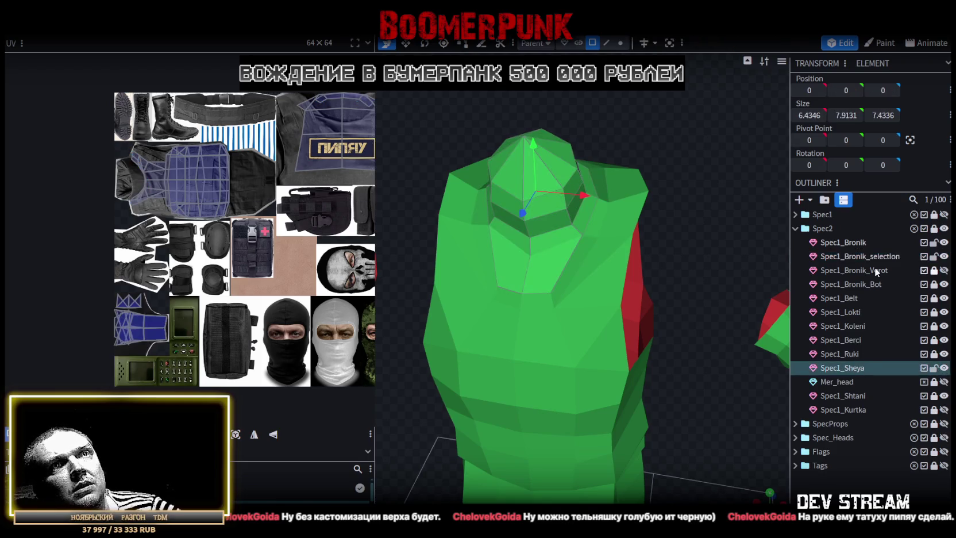
pyautogui.rightClick(861, 258)
pyautogui.click(793, 287)
pyautogui.click(621, 42)
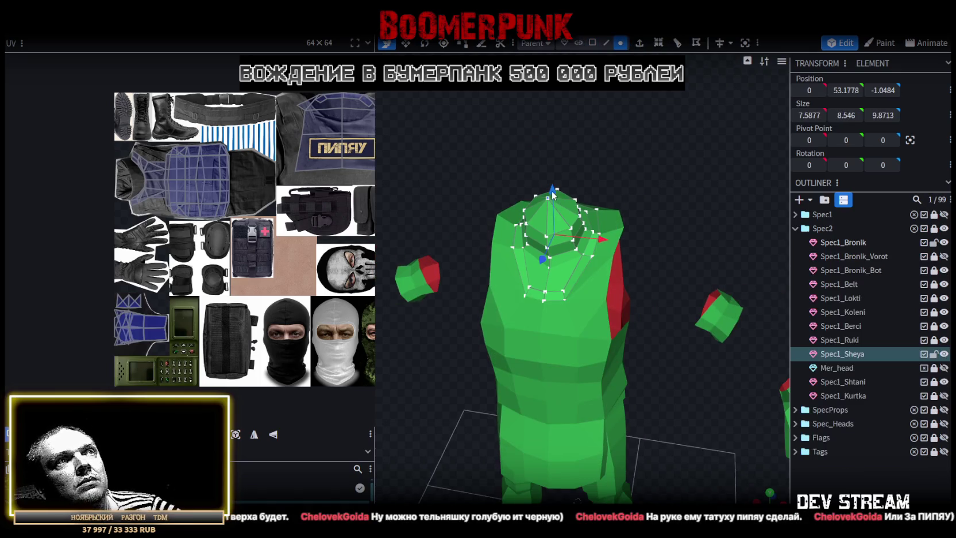
pyautogui.moveTo(552, 190); pyautogui.dragTo(553, 185)
pyautogui.click(500, 142)
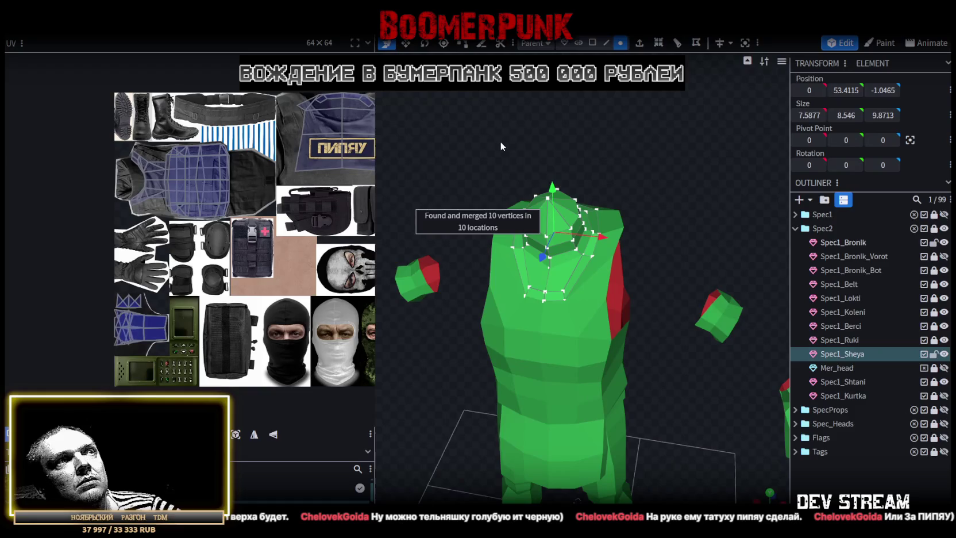
# Apply TCRpipay.png to the neck, project UVs from view, and move them onto the skin area
pyautogui.click(593, 43)
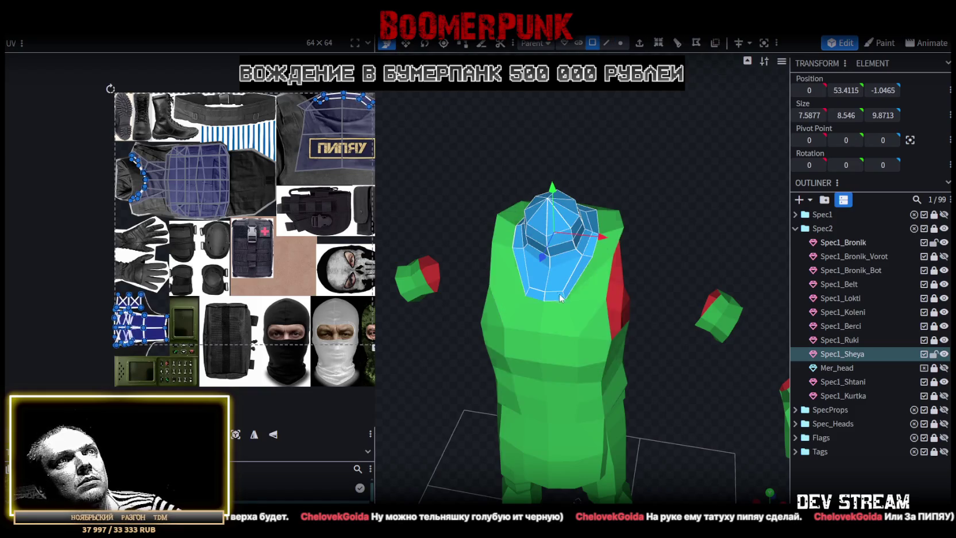
pyautogui.rightClick(553, 230)
pyautogui.moveTo(583, 465)
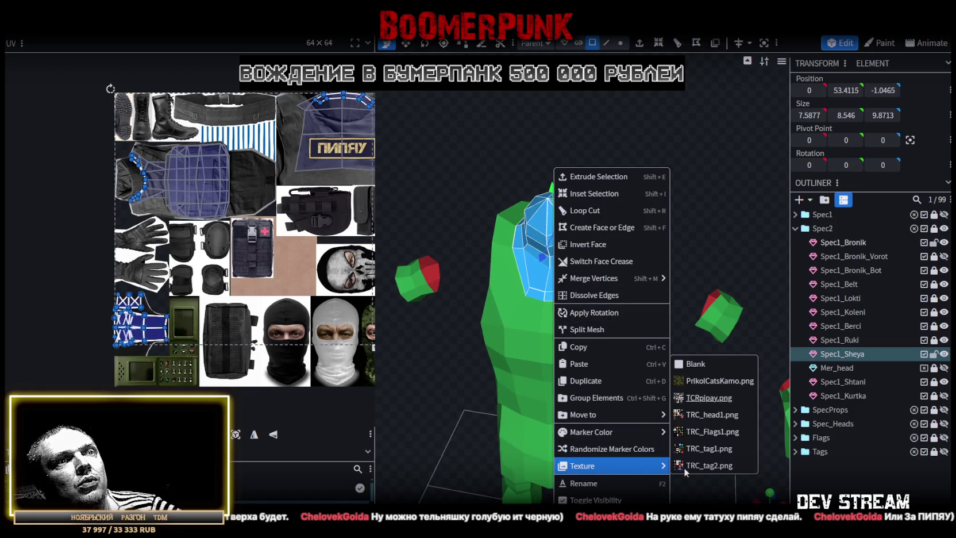
pyautogui.click(708, 398)
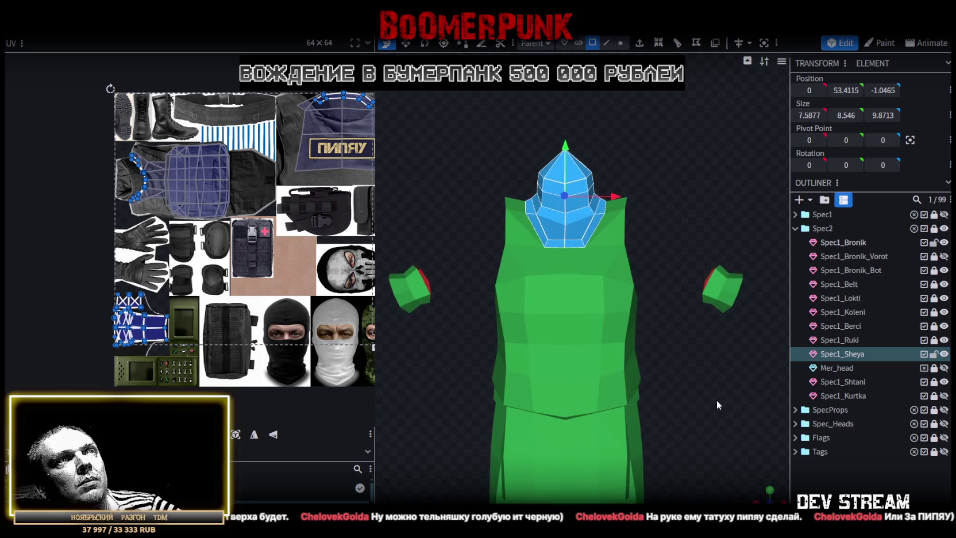
pyautogui.moveTo(687, 489); pyautogui.dragTo(687, 373, button='right')
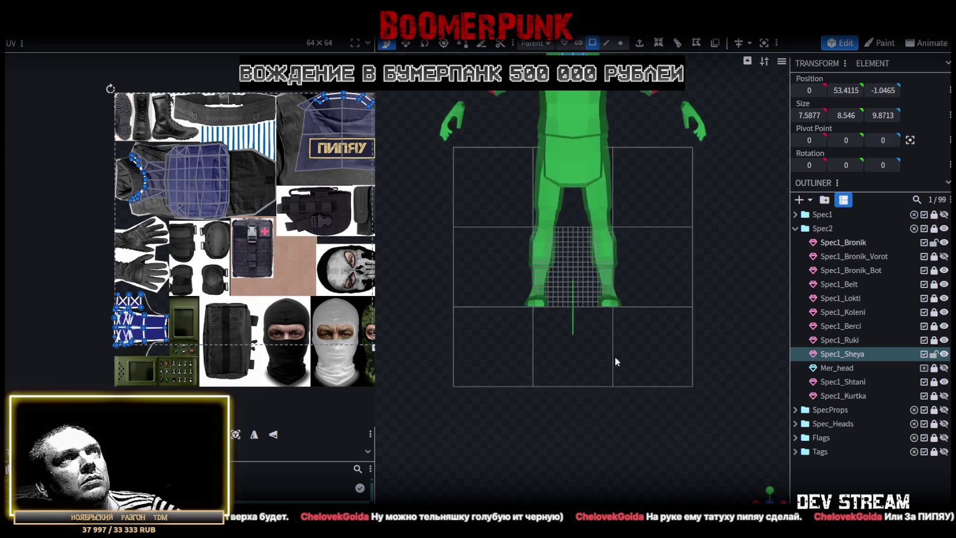
pyautogui.scroll(-3, 616, 358)
pyautogui.click(235, 434)
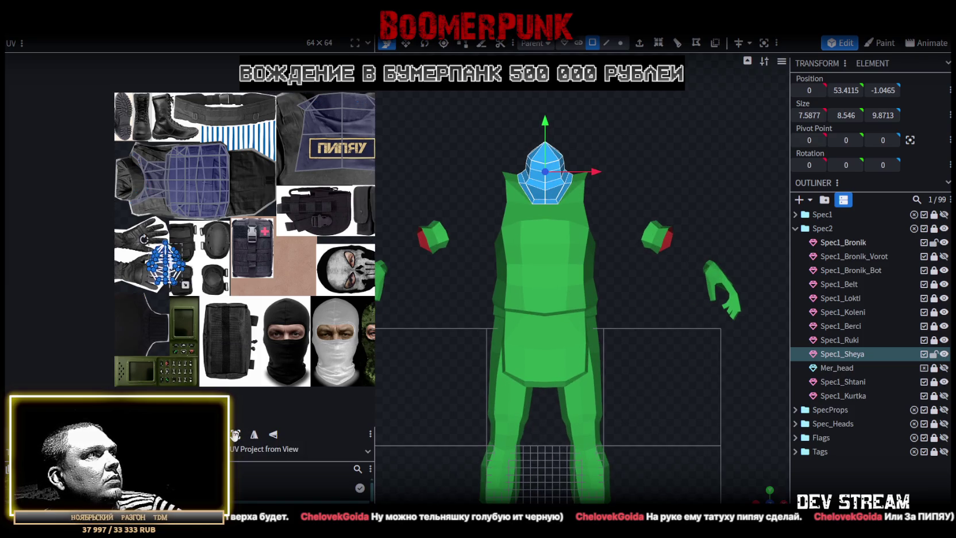
pyautogui.scroll(2, 174, 269)
pyautogui.moveTo(166, 281); pyautogui.dragTo(319, 278)
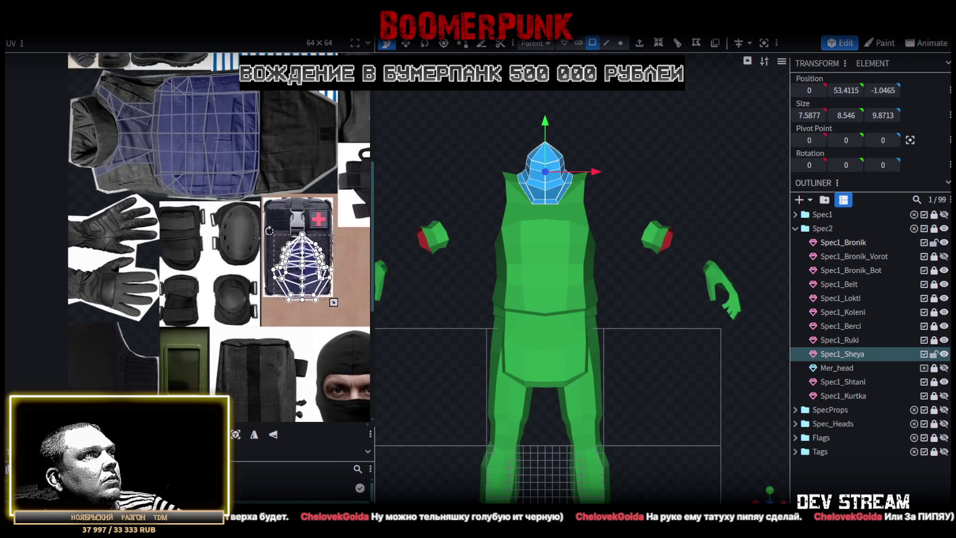
pyautogui.scroll(5, 319, 277)
pyautogui.moveTo(183, 279); pyautogui.dragTo(313, 263)
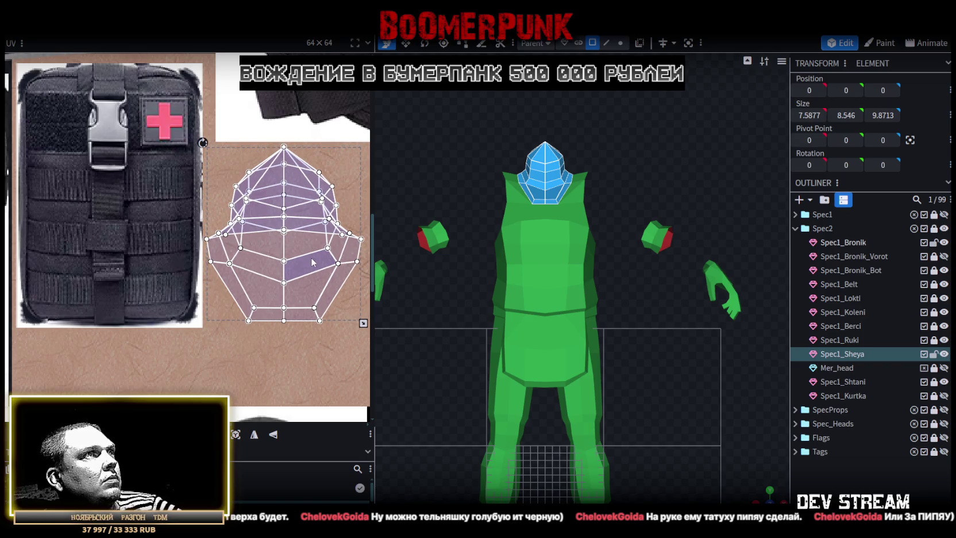
pyautogui.click(661, 377)
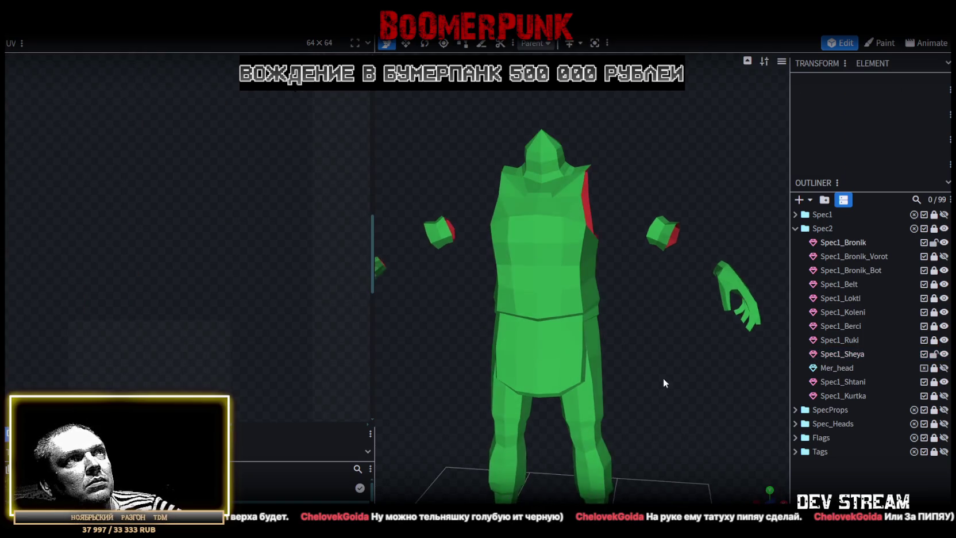
# Select all Spec1_Sheya faces, shrink the neck UV island, and place it on the skin area
pyautogui.press('z')
pyautogui.moveTo(665, 341); pyautogui.dragTo(661, 390)
pyautogui.scroll(3, 661, 394)
pyautogui.scroll(3, 701, 413)
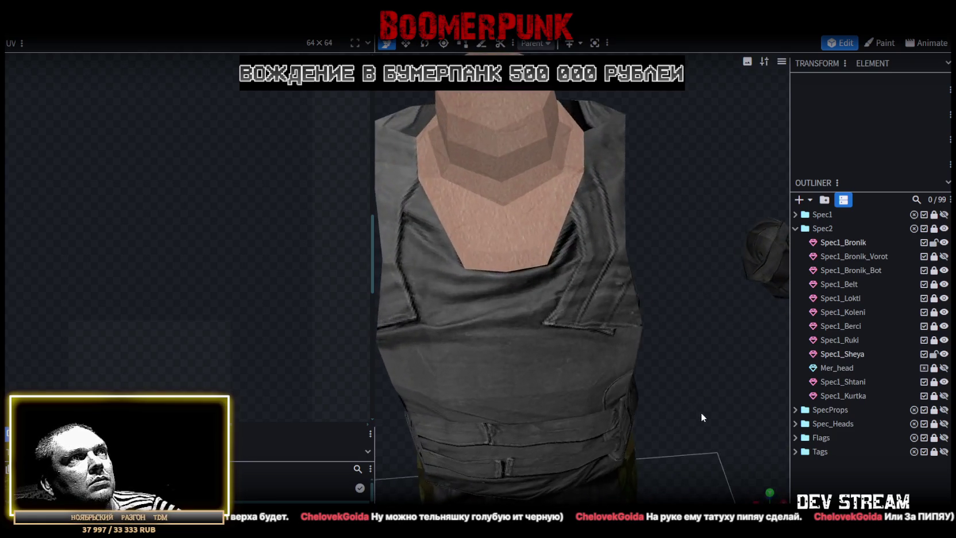
pyautogui.click(485, 219)
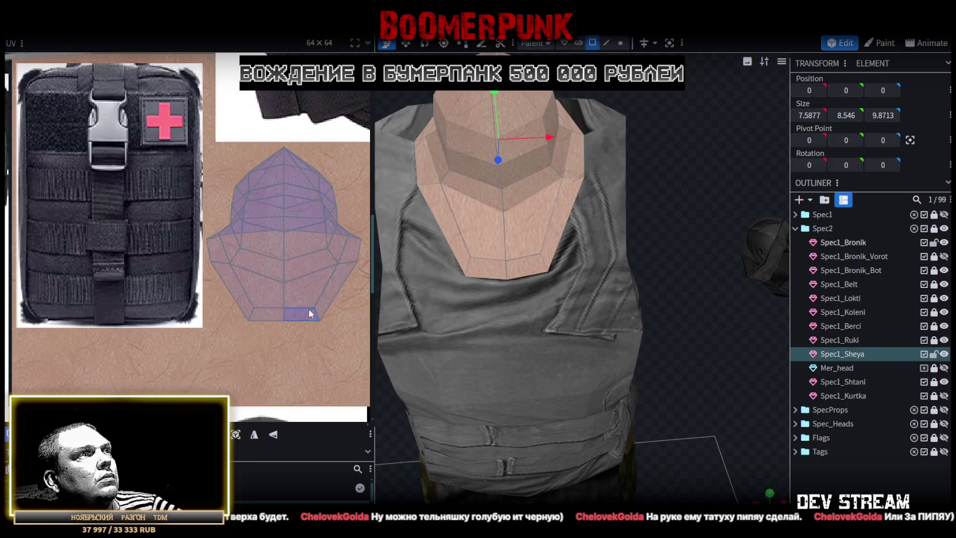
pyautogui.hotkey('ctrl', 'a')
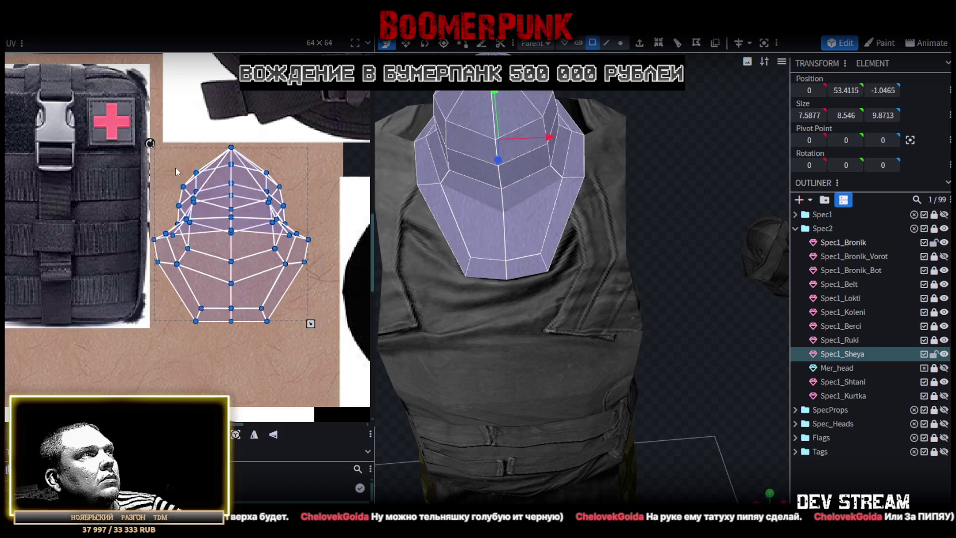
pyautogui.moveTo(311, 323); pyautogui.dragTo(241, 283)
pyautogui.moveTo(241, 283)
pyautogui.mouseDown(button='middle')
pyautogui.moveTo(332, 357)
pyautogui.moveTo(309, 248)
pyautogui.mouseUp(button='middle')
pyautogui.scroll(-2, 332, 357)
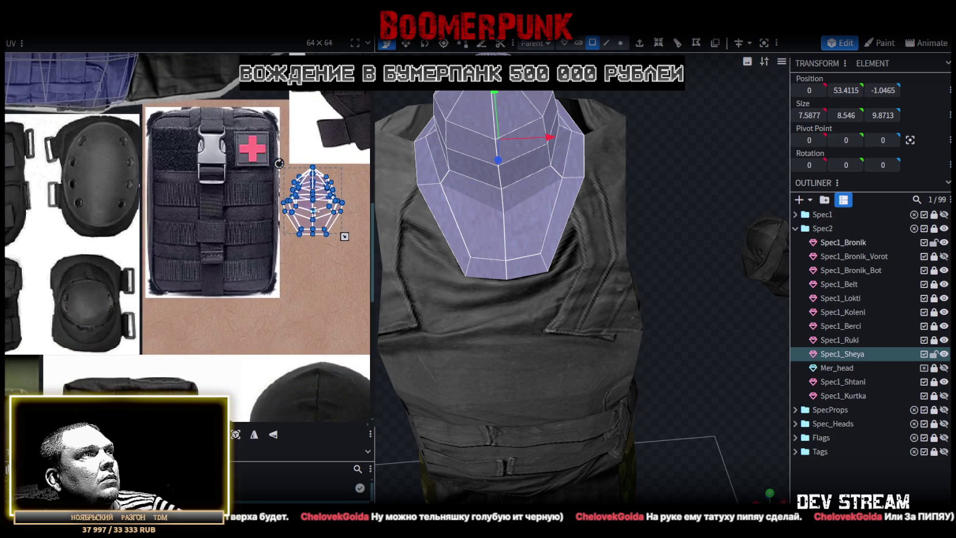
pyautogui.moveTo(320, 212)
pyautogui.mouseDown()
pyautogui.moveTo(182, 287)
pyautogui.moveTo(184, 334)
pyautogui.mouseUp()
pyautogui.scroll(2, 186, 336)
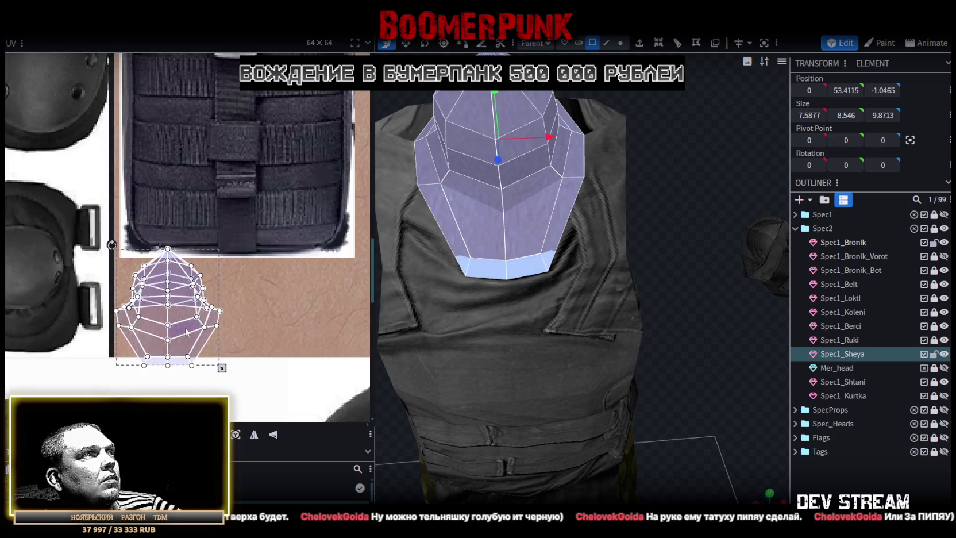
# Rotate the neck UV patch, nudge it, and shrink it on the skin area
pyautogui.rightClick(157, 289)
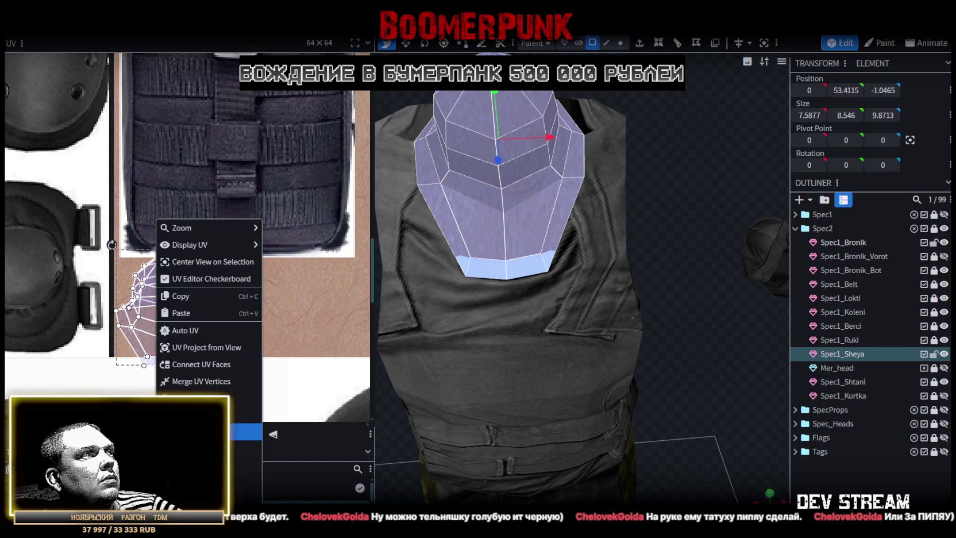
pyautogui.click(247, 414)
pyautogui.moveTo(214, 301); pyautogui.dragTo(216, 308)
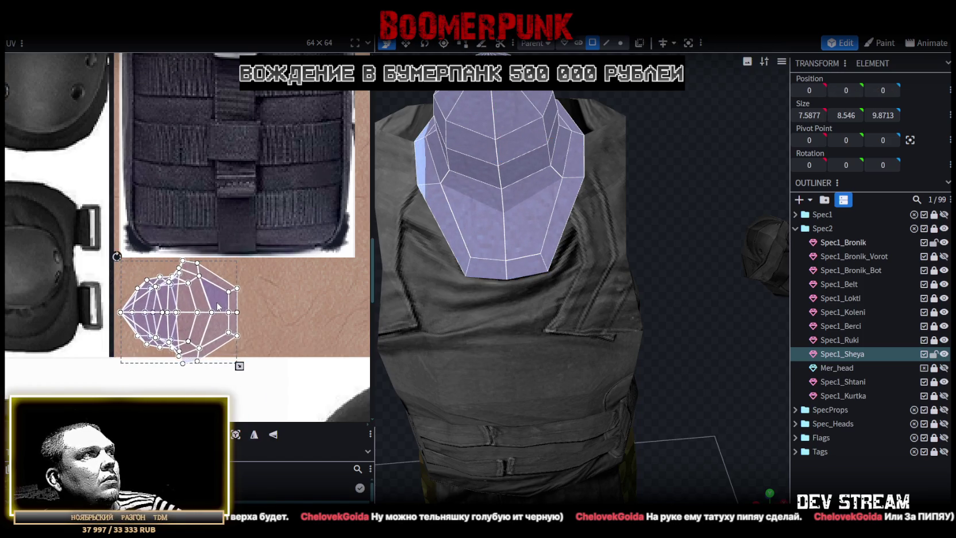
pyautogui.moveTo(236, 368); pyautogui.dragTo(222, 355)
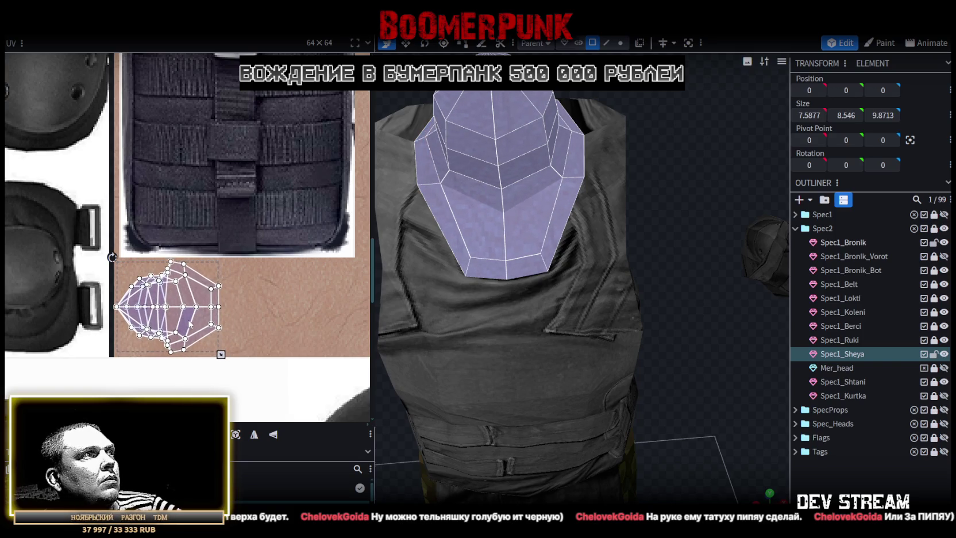
# Clear the selection to preview the skin-toned neck, then select the vest
pyautogui.click(654, 403)
pyautogui.scroll(-3, 654, 404)
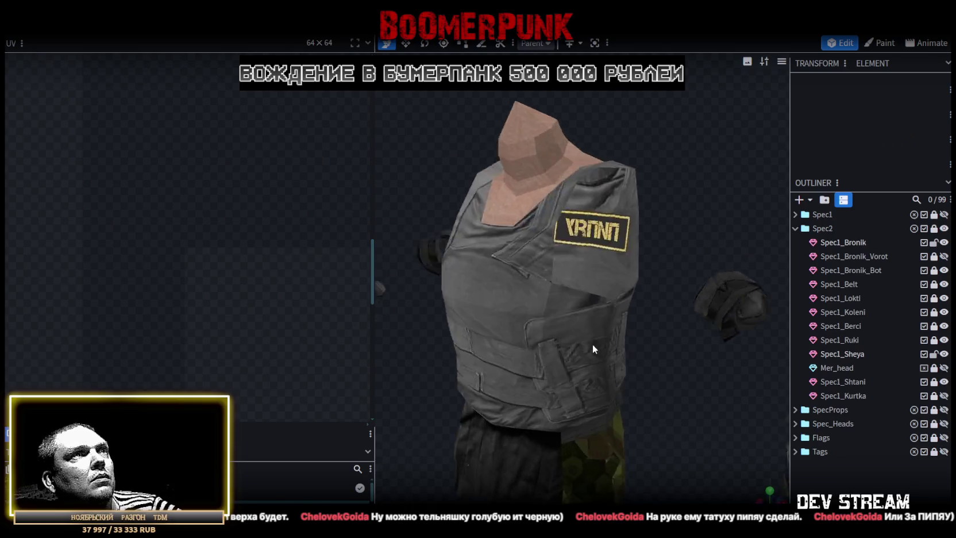
pyautogui.moveTo(592, 344); pyautogui.dragTo(558, 311)
pyautogui.click(559, 308)
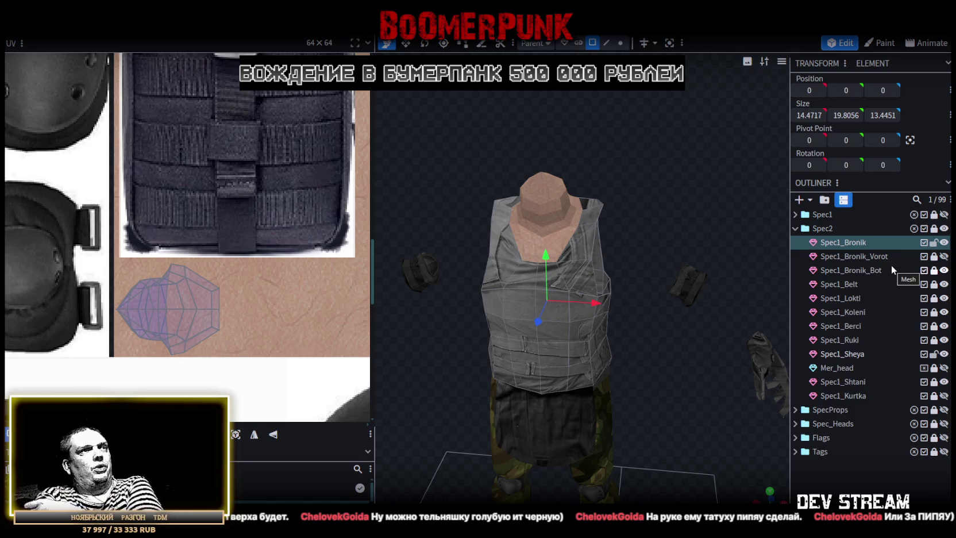
pyautogui.moveTo(669, 126)
pyautogui.mouseDown()
pyautogui.moveTo(515, 158)
pyautogui.moveTo(451, 144)
pyautogui.moveTo(617, 151)
pyautogui.moveTo(619, 200)
pyautogui.moveTo(534, 146)
pyautogui.moveTo(637, 181)
pyautogui.mouseUp()
# Select every Spec1_Bronik face in front view and UV Project from View onto the stripes
pyautogui.click(652, 203)
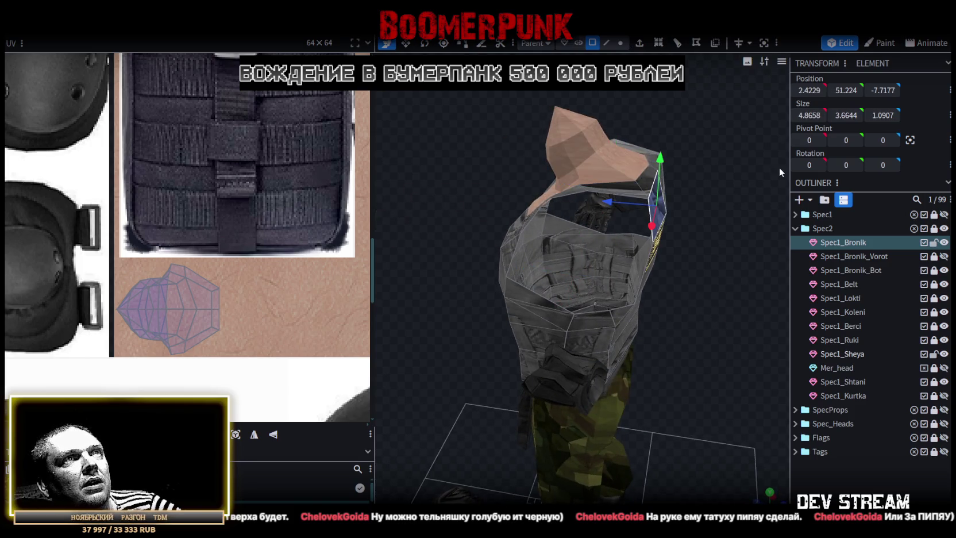
pyautogui.press('KP_1')
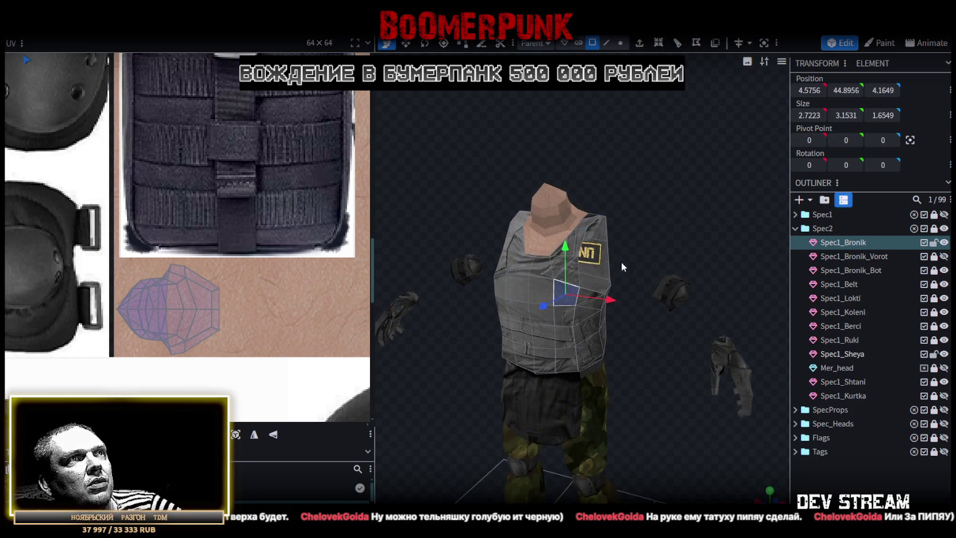
pyautogui.hotkey('ctrl', 'a')
pyautogui.moveTo(636, 396)
pyautogui.mouseDown()
pyautogui.moveTo(306, 468)
pyautogui.moveTo(654, 444)
pyautogui.moveTo(741, 498)
pyautogui.mouseUp()
pyautogui.press('KP_1')
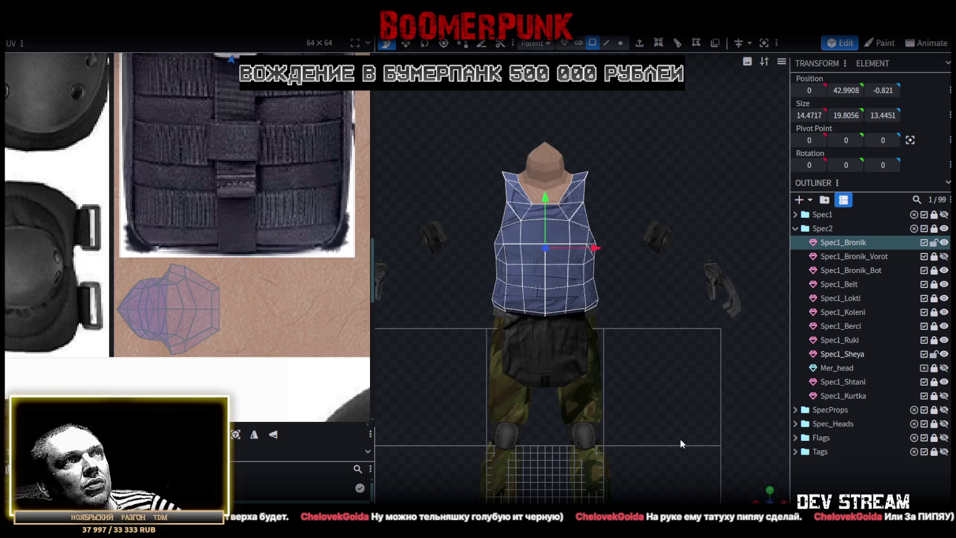
pyautogui.click(236, 435)
pyautogui.scroll(-2, 204, 221)
pyautogui.scroll(1, 197, 218)
pyautogui.scroll(2, 193, 172)
pyautogui.scroll(1, 190, 163)
# Rotate the vest's UV island 90° right and move it onto the blue-and-white striped texture
pyautogui.rightClick(190, 163)
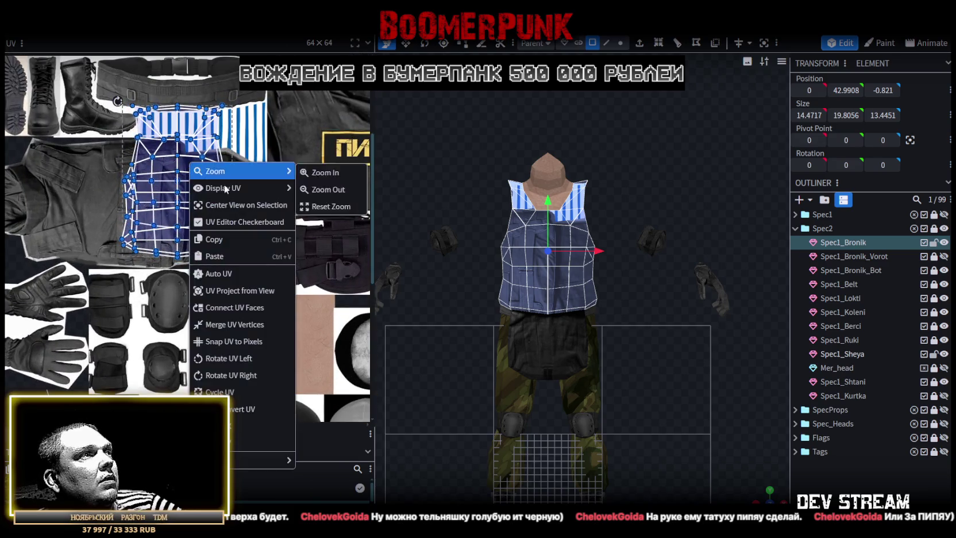
pyautogui.click(231, 377)
pyautogui.moveTo(200, 195); pyautogui.dragTo(246, 176)
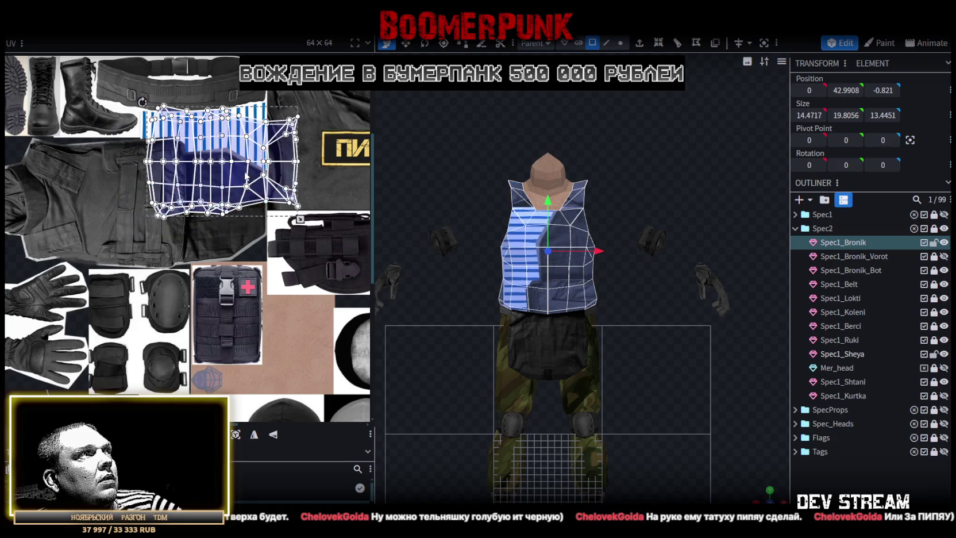
pyautogui.scroll(3, 190, 159)
pyautogui.moveTo(129, 139); pyautogui.dragTo(122, 164)
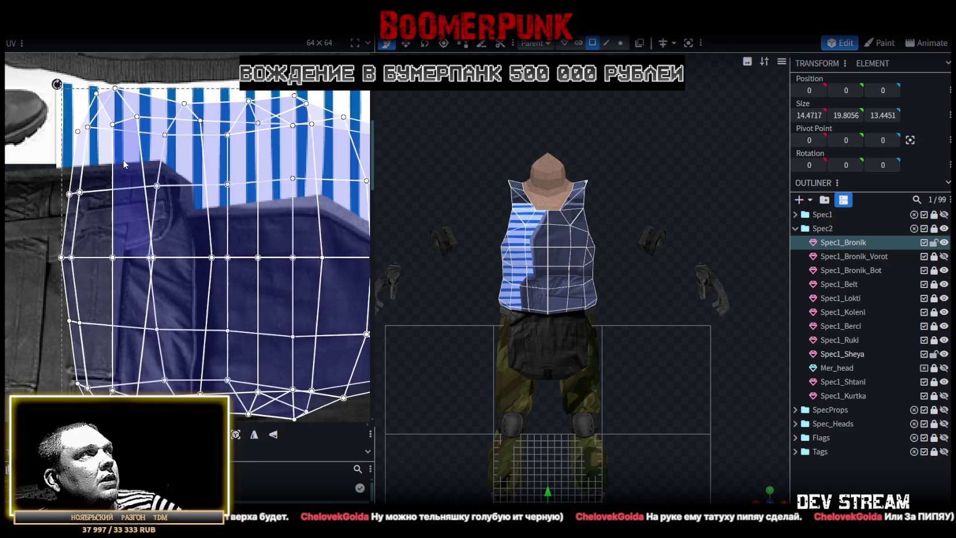
pyautogui.scroll(-2, 121, 164)
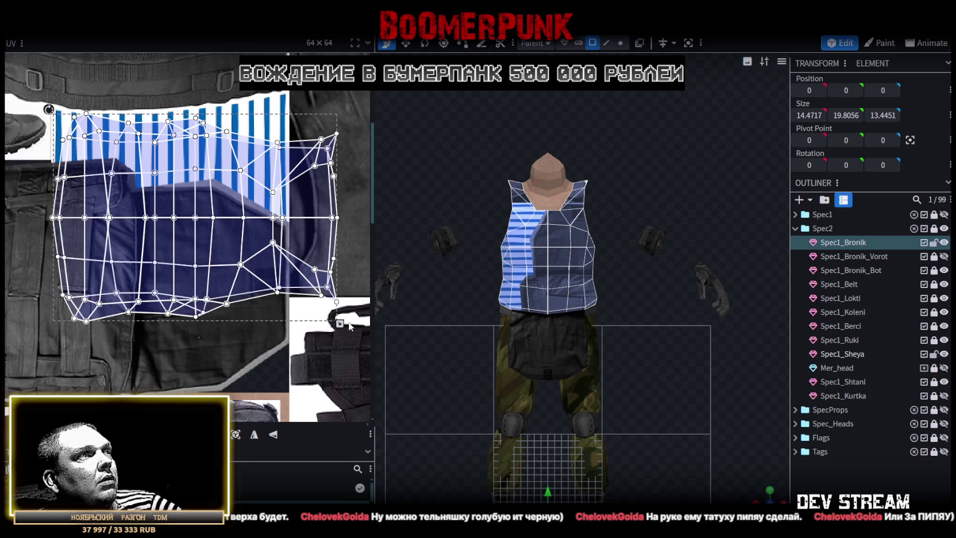
# Scale the vest's UV island wide and flat so the stripes run horizontally
pyautogui.moveTo(339, 324); pyautogui.dragTo(229, 248)
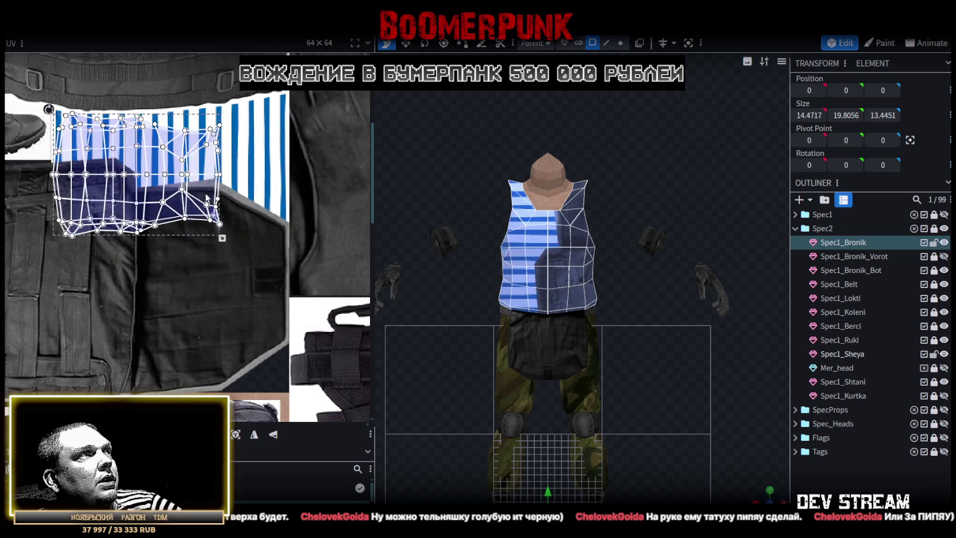
pyautogui.scroll(2, 241, 212)
pyautogui.scroll(2, 271, 291)
pyautogui.moveTo(230, 325); pyautogui.dragTo(340, 192)
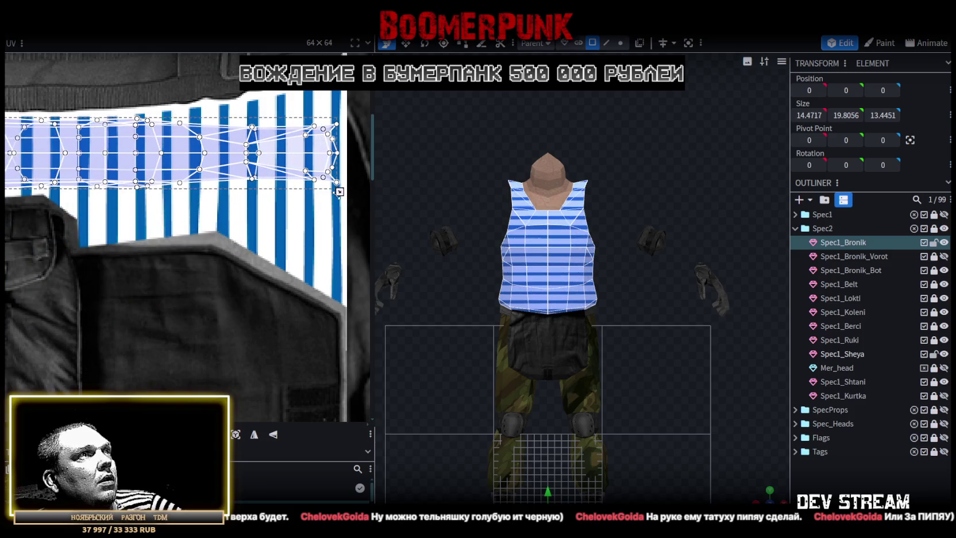
pyautogui.scroll(-3, 325, 168)
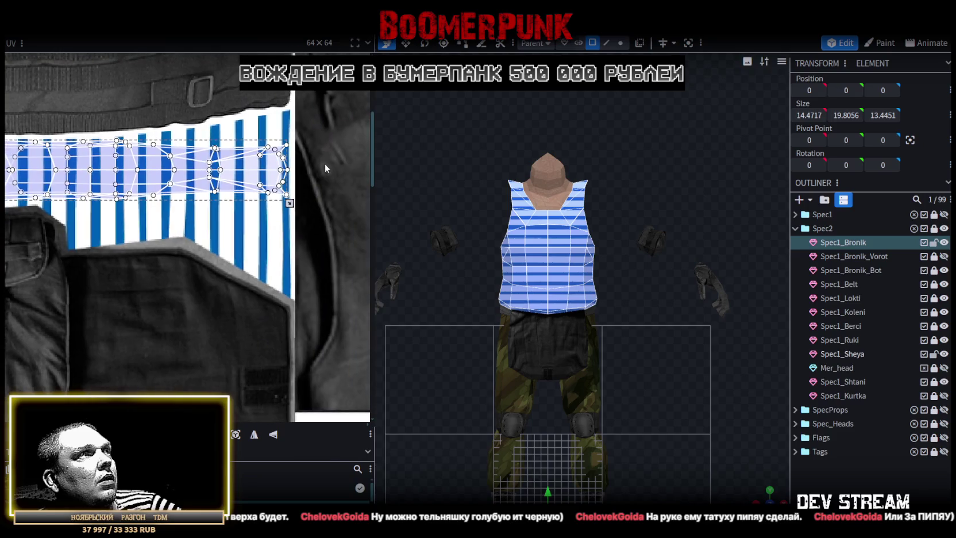
pyautogui.scroll(3, 325, 168)
pyautogui.moveTo(251, 234); pyautogui.dragTo(262, 234)
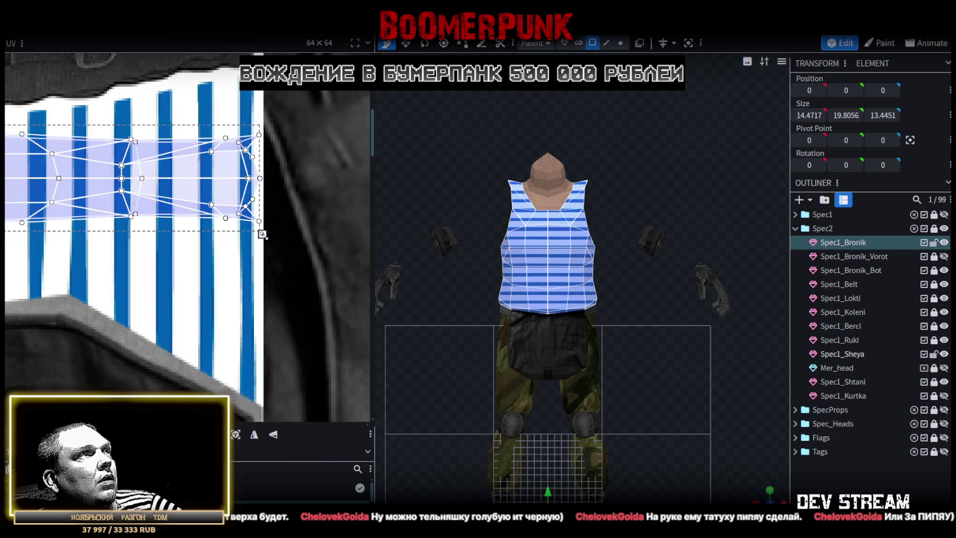
# Fine-tune the vest island's width while checking from several angles, and select a shoulder face
pyautogui.moveTo(505, 299); pyautogui.dragTo(539, 295)
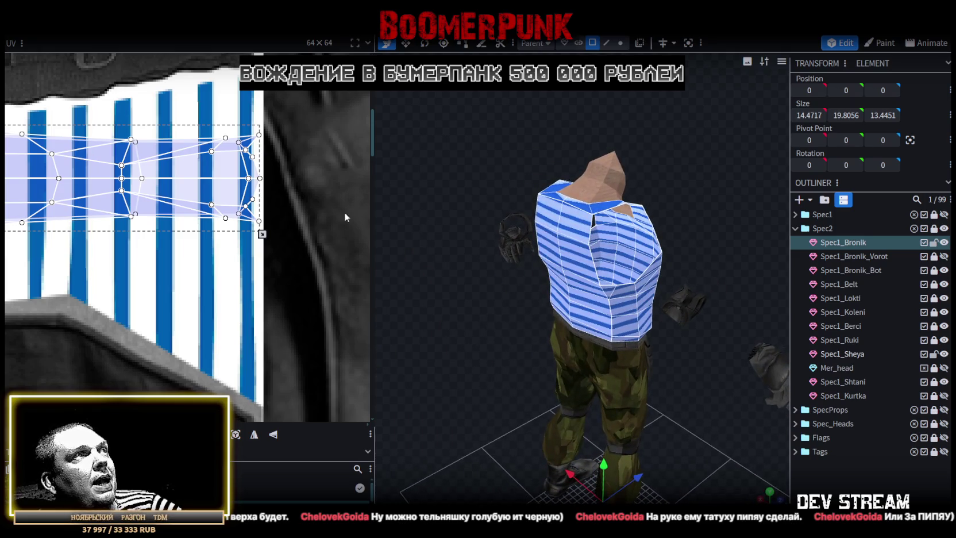
pyautogui.scroll(1, 265, 221)
pyautogui.moveTo(259, 238); pyautogui.dragTo(246, 238)
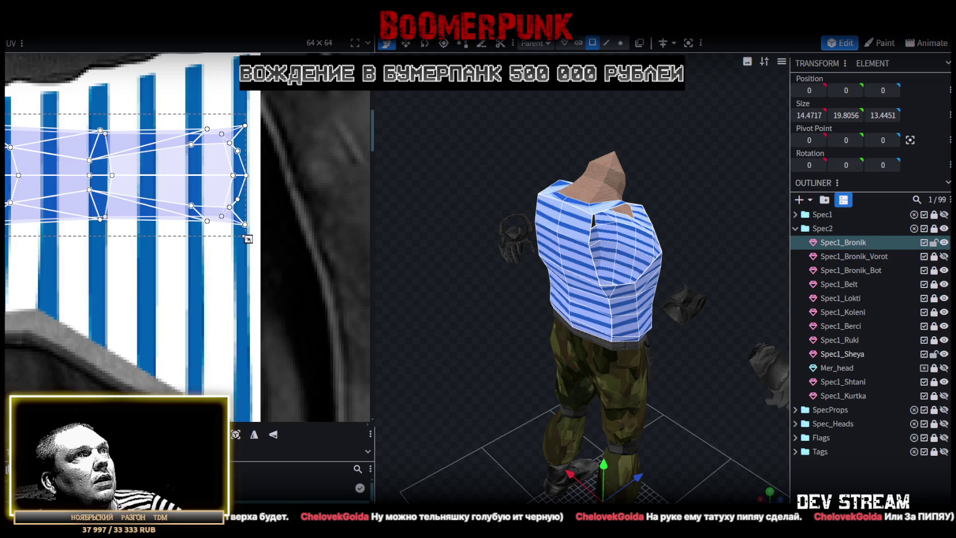
pyautogui.moveTo(693, 229); pyautogui.dragTo(322, 205)
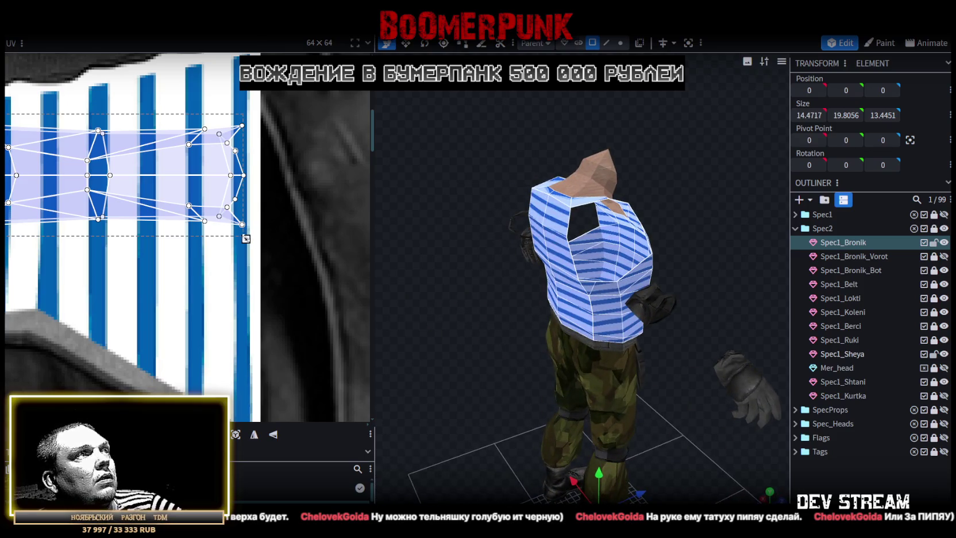
pyautogui.moveTo(245, 238); pyautogui.dragTo(257, 238)
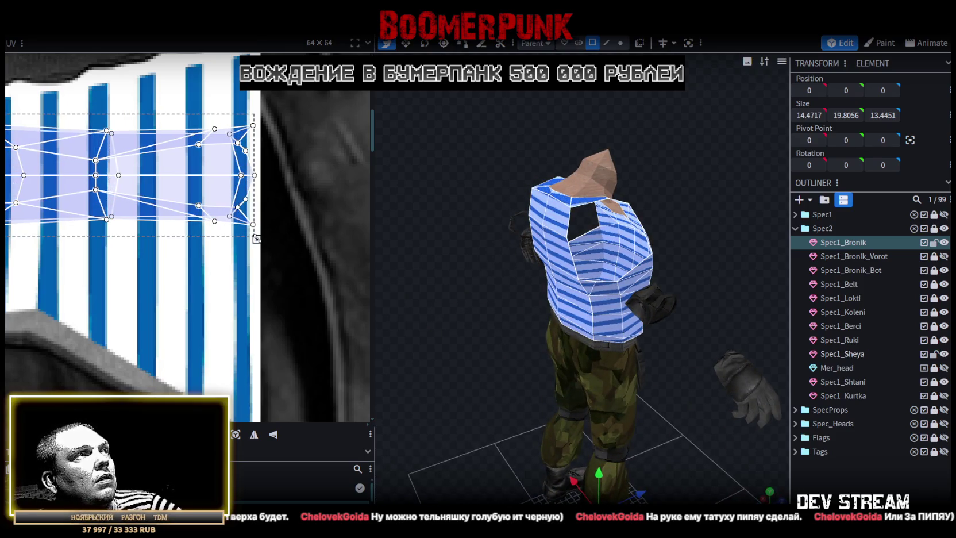
pyautogui.moveTo(475, 126); pyautogui.dragTo(584, 262)
pyautogui.click(586, 265)
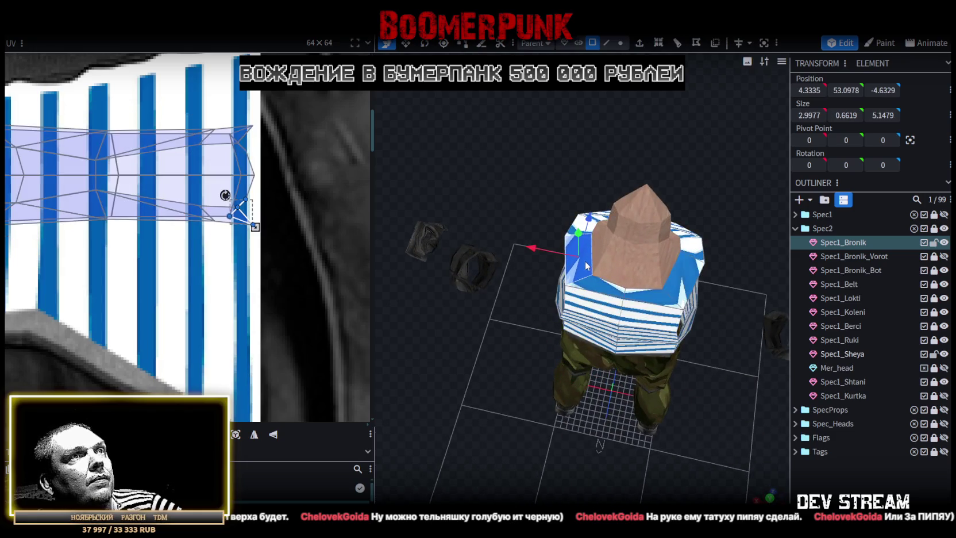
# Select all the vest's shoulder-top faces and project their UVs from the top view
pyautogui.keyDown('shift'); pyautogui.click(605, 296); pyautogui.keyUp('shift')
pyautogui.keyDown('shift'); pyautogui.click(683, 284); pyautogui.keyUp('shift')
pyautogui.keyDown('shift'); pyautogui.click(695, 253); pyautogui.keyUp('shift')
pyautogui.moveTo(715, 219)
pyautogui.mouseDown()
pyautogui.moveTo(587, 207)
pyautogui.moveTo(643, 253)
pyautogui.moveTo(630, 279)
pyautogui.moveTo(641, 259)
pyautogui.mouseUp()
pyautogui.keyDown('shift'); pyautogui.click(578, 195); pyautogui.keyUp('shift')
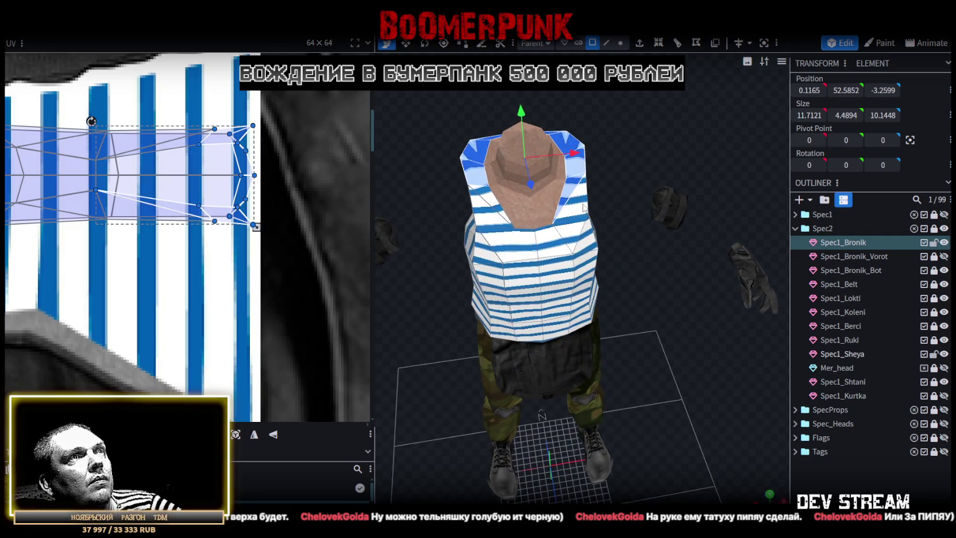
pyautogui.keyDown('shift'); pyautogui.click(485, 218); pyautogui.keyUp('shift')
pyautogui.moveTo(486, 219)
pyautogui.mouseDown()
pyautogui.moveTo(689, 353)
pyautogui.moveTo(781, 492)
pyautogui.mouseUp()
pyautogui.click(768, 493)
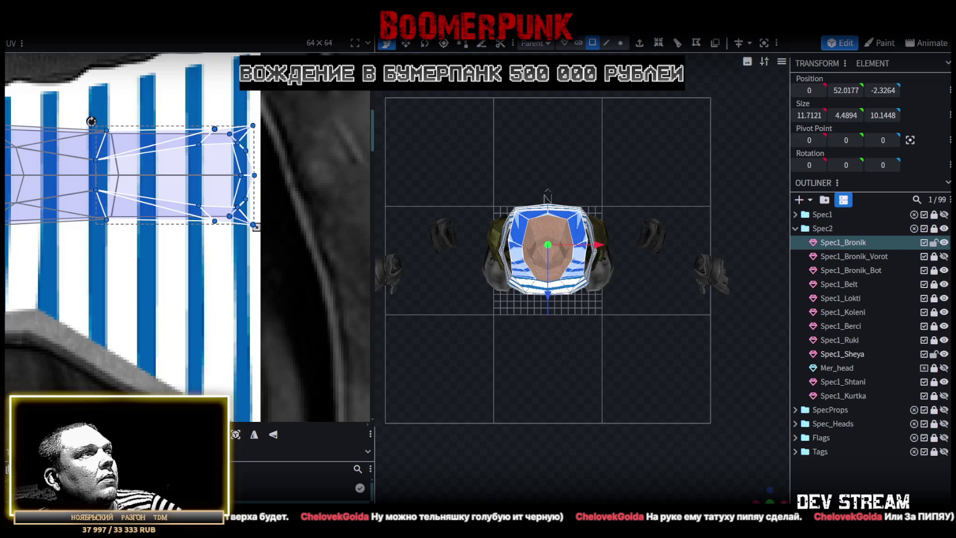
pyautogui.click(236, 435)
# Rotate the shoulder UV island clockwise, resize it and slide it across the stripes
pyautogui.rightClick(292, 220)
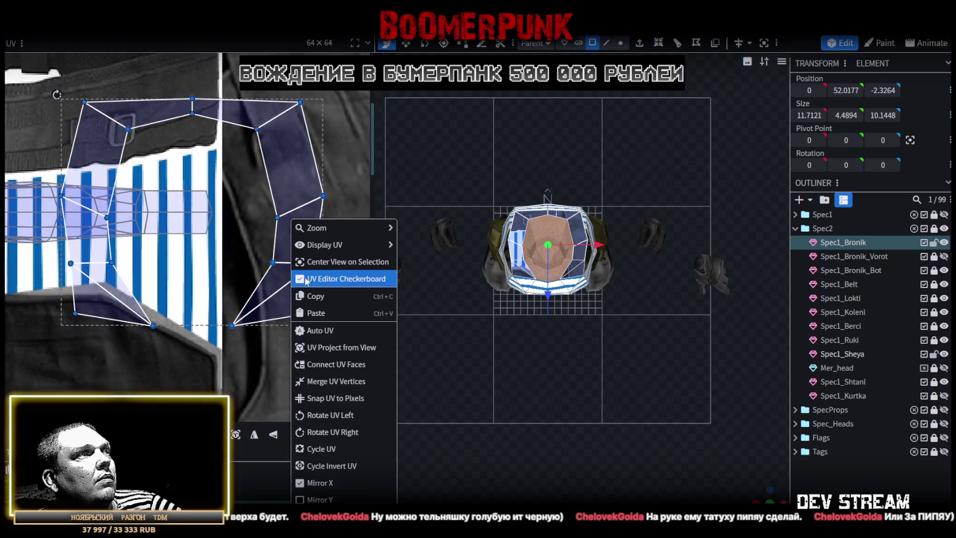
pyautogui.click(327, 433)
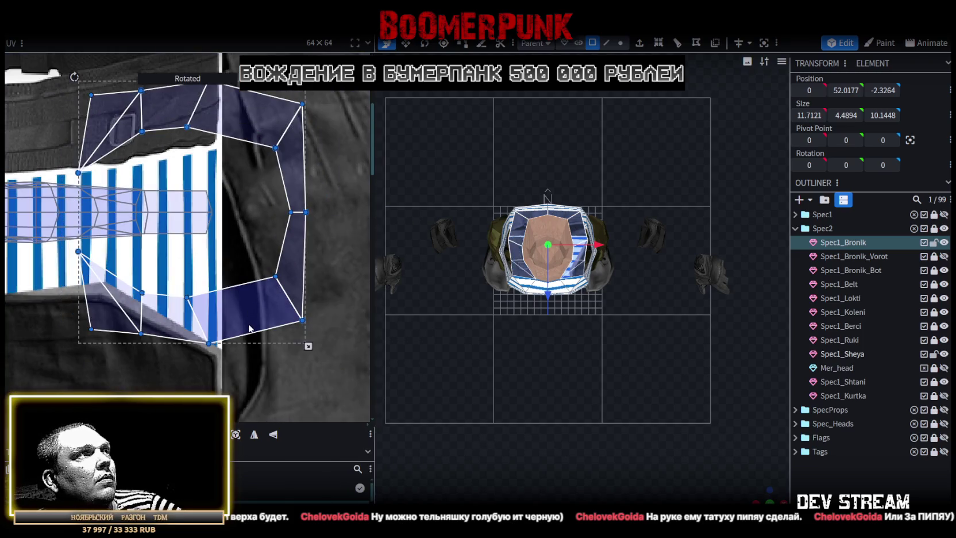
pyautogui.moveTo(249, 328); pyautogui.dragTo(308, 415)
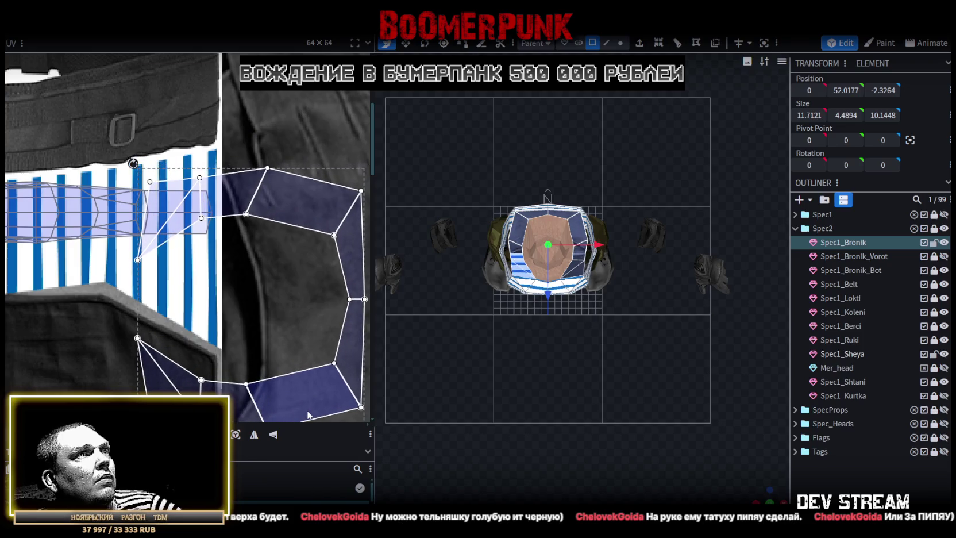
pyautogui.scroll(-2, 296, 373)
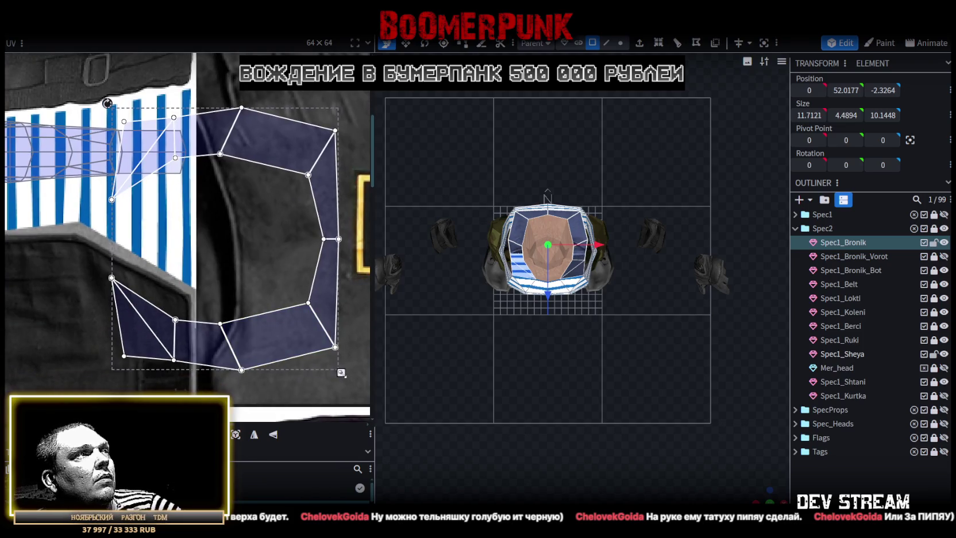
pyautogui.moveTo(341, 373); pyautogui.dragTo(185, 189)
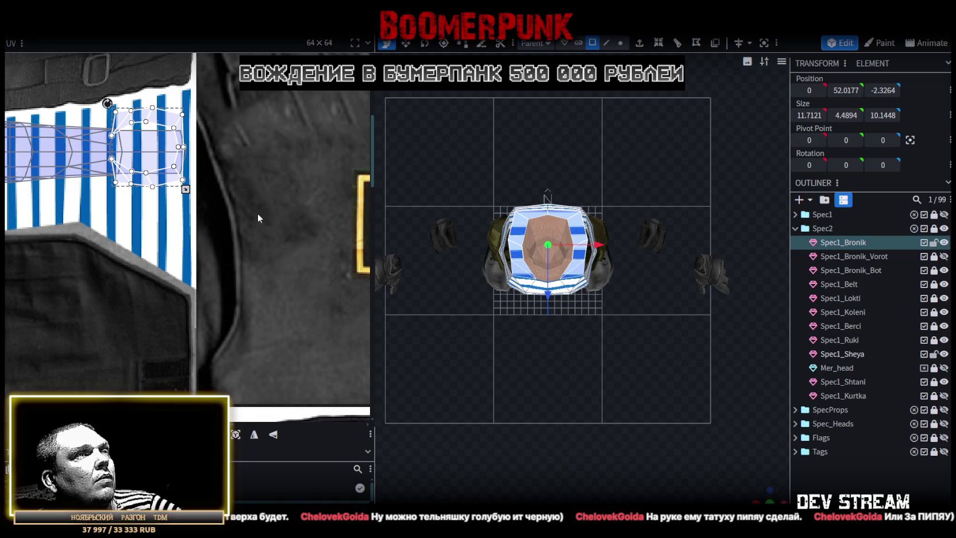
pyautogui.scroll(2, 486, 396)
pyautogui.scroll(2, 178, 200)
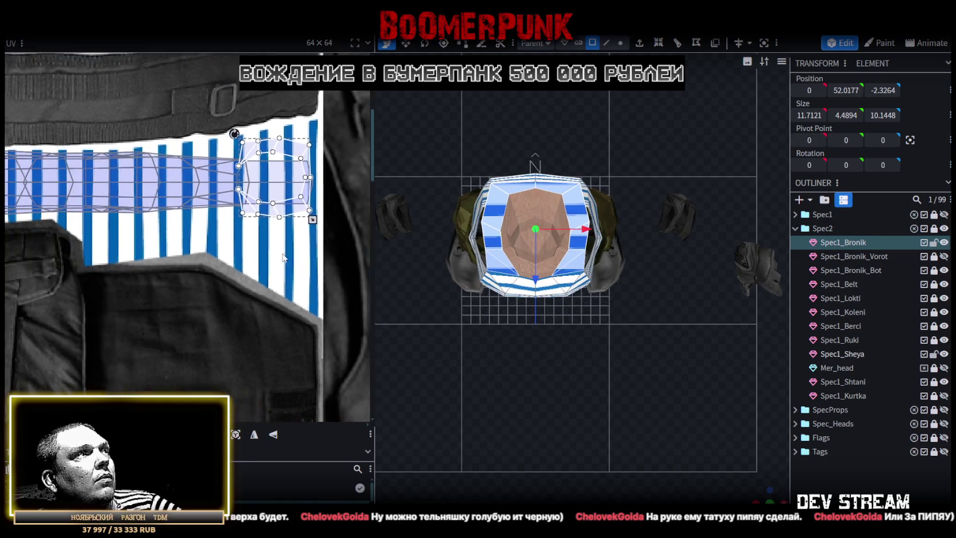
pyautogui.moveTo(276, 217)
pyautogui.mouseDown()
pyautogui.moveTo(194, 226)
pyautogui.moveTo(333, 231)
pyautogui.mouseUp()
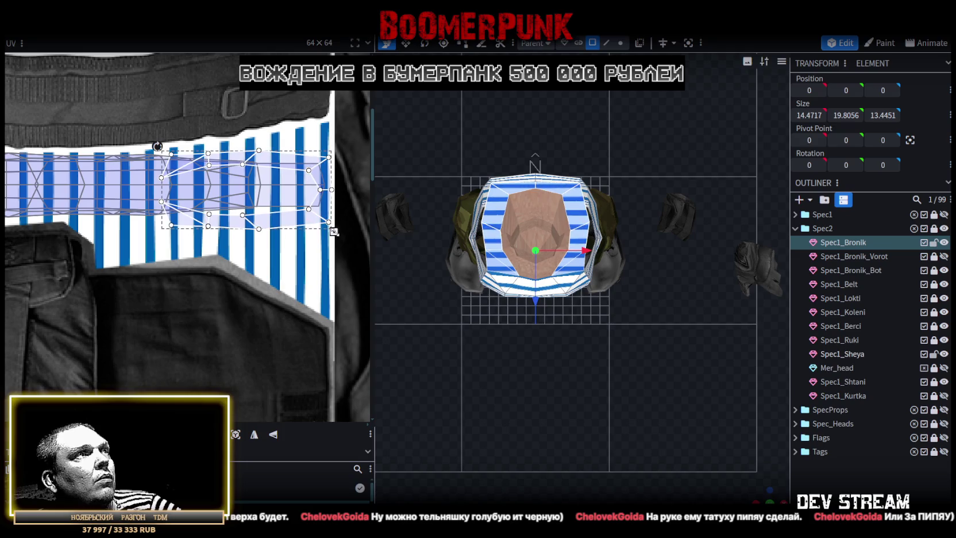
pyautogui.moveTo(759, 493)
pyautogui.mouseDown()
pyautogui.moveTo(523, 347)
pyautogui.moveTo(483, 408)
pyautogui.moveTo(543, 396)
pyautogui.moveTo(483, 419)
pyautogui.mouseUp()
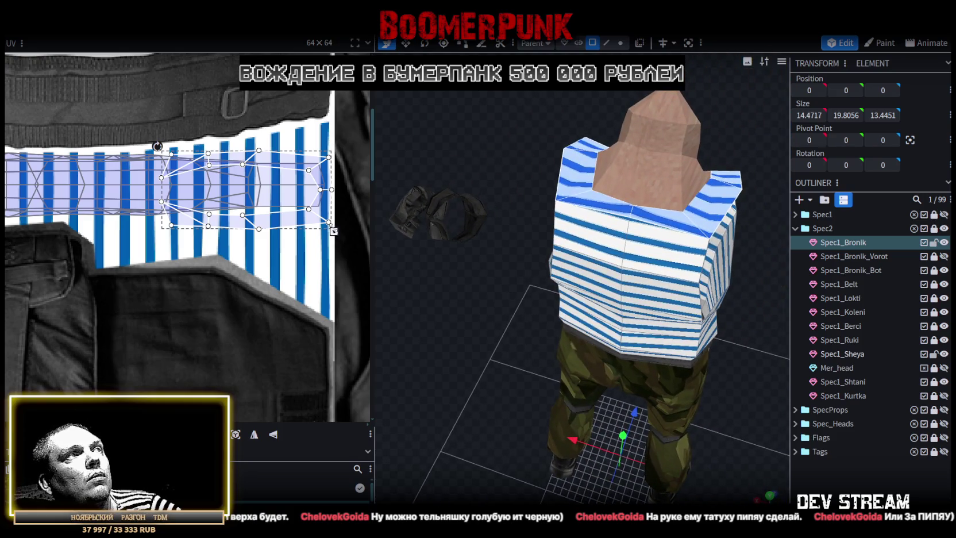
# Move the collar island off and back onto the stripes, making it flatter and slightly wider
pyautogui.moveTo(280, 223); pyautogui.dragTo(258, 329)
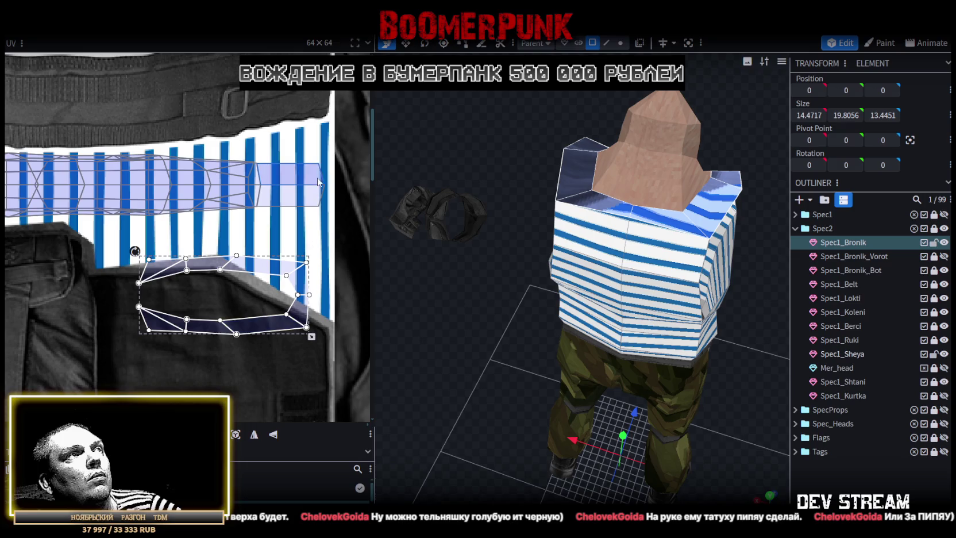
pyautogui.click(323, 190)
pyautogui.moveTo(326, 208); pyautogui.dragTo(318, 208)
pyautogui.click(144, 316)
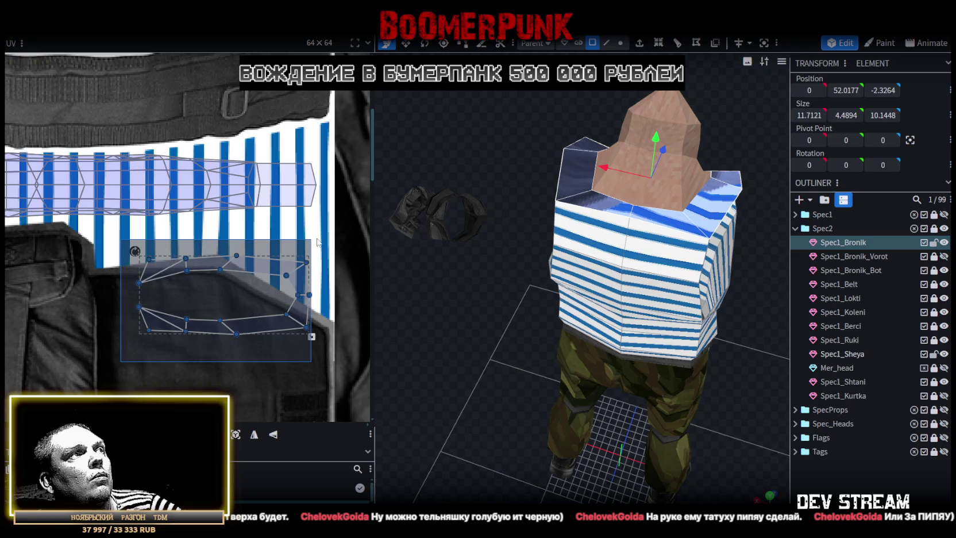
pyautogui.moveTo(256, 258)
pyautogui.mouseDown()
pyautogui.moveTo(279, 195)
pyautogui.moveTo(265, 160)
pyautogui.mouseUp()
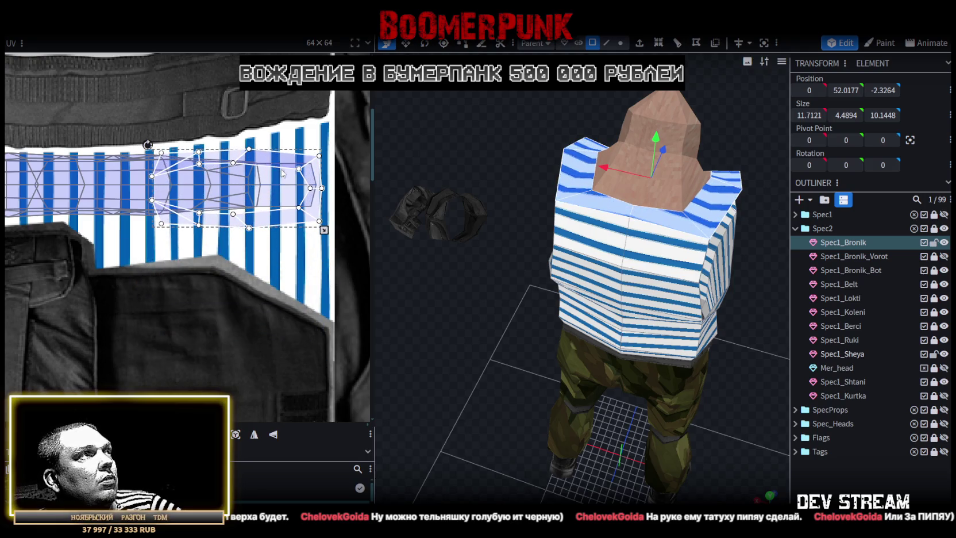
pyautogui.moveTo(323, 229); pyautogui.dragTo(334, 215)
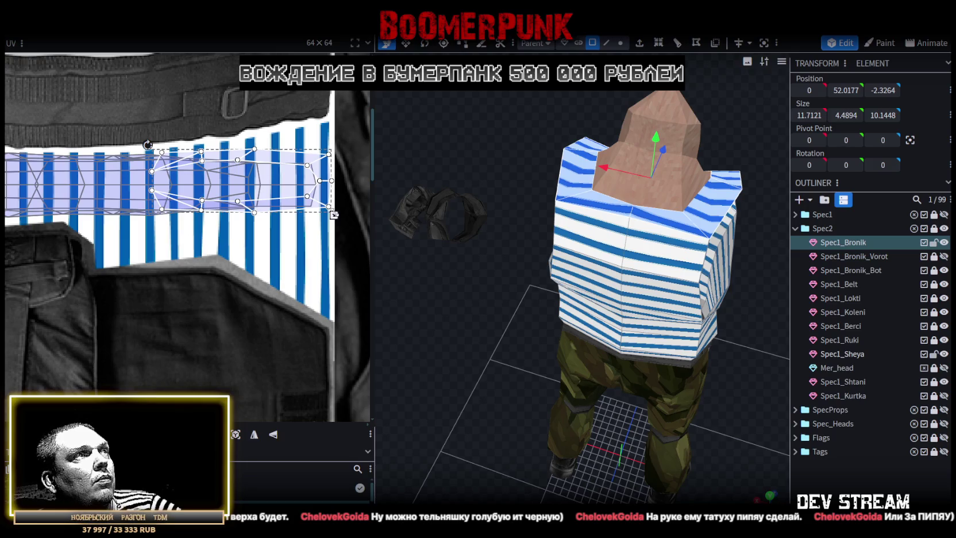
# Inspect the striped vest around the torso, selecting vest parts from different angles
pyautogui.scroll(5, 322, 208)
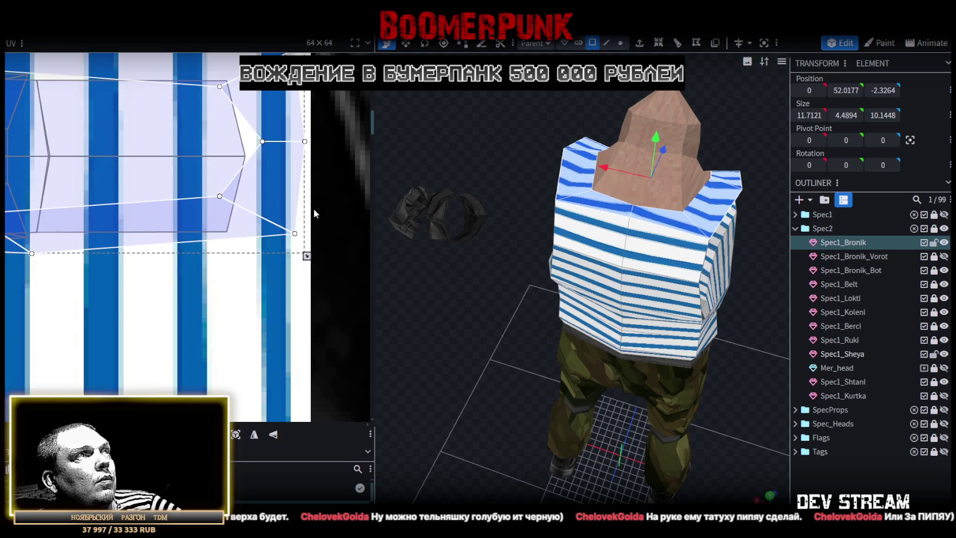
pyautogui.click(699, 381)
pyautogui.scroll(-5, 700, 381)
pyautogui.moveTo(700, 381)
pyautogui.mouseDown()
pyautogui.moveTo(462, 358)
pyautogui.moveTo(609, 379)
pyautogui.moveTo(627, 294)
pyautogui.mouseUp()
pyautogui.scroll(3, 628, 294)
pyautogui.click(518, 232)
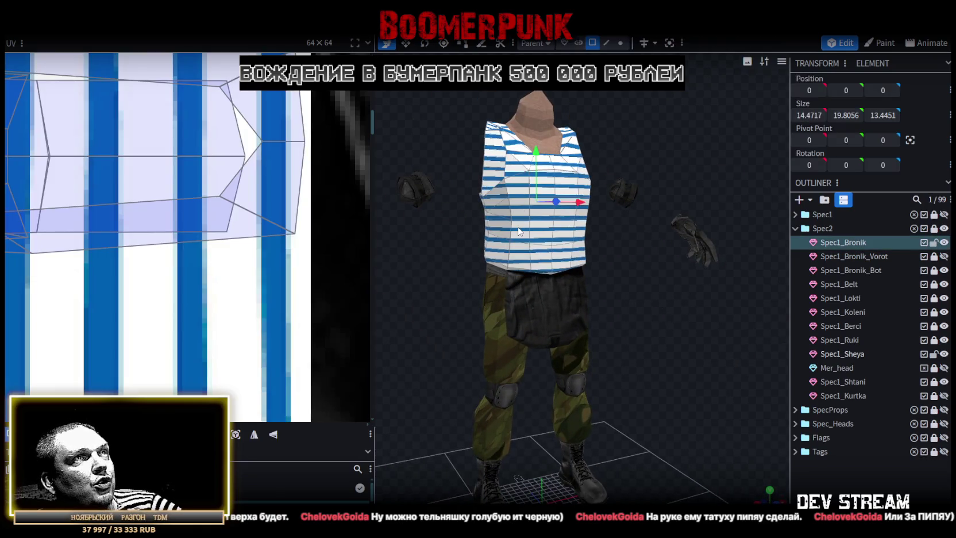
pyautogui.moveTo(605, 262); pyautogui.dragTo(492, 250)
pyautogui.scroll(3, 475, 255)
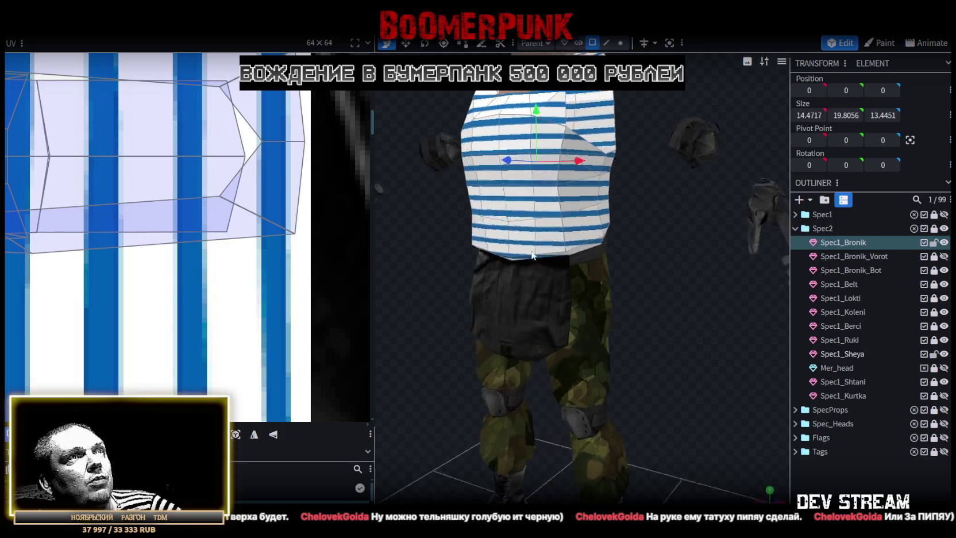
pyautogui.moveTo(618, 225)
pyautogui.mouseDown()
pyautogui.moveTo(769, 248)
pyautogui.moveTo(577, 238)
pyautogui.mouseUp()
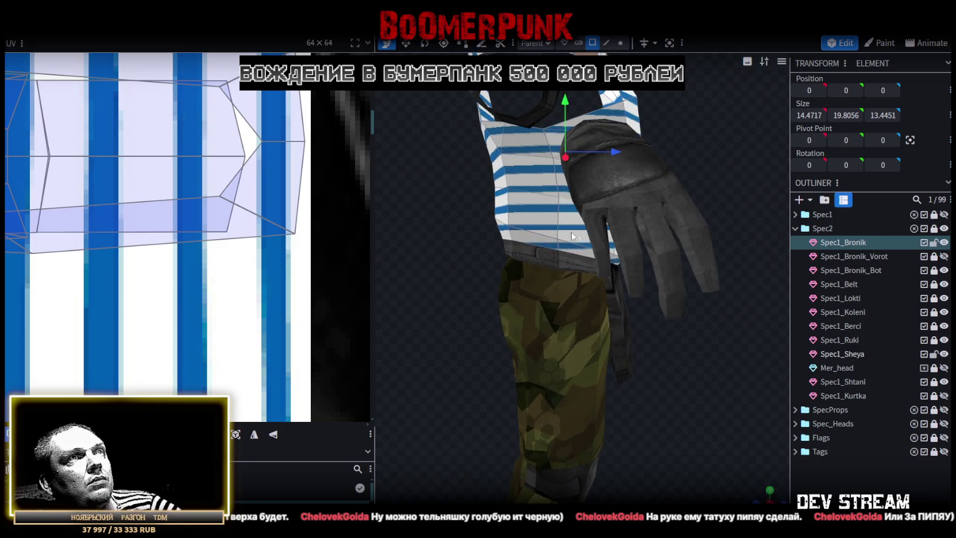
pyautogui.click(522, 225)
pyautogui.moveTo(522, 225); pyautogui.dragTo(568, 266)
pyautogui.scroll(-3, 609, 247)
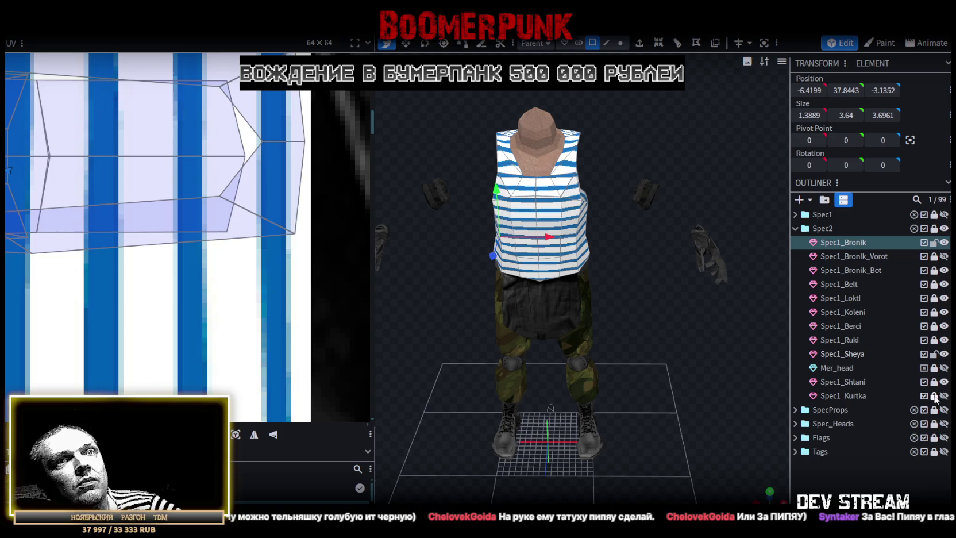
# Show Spec1_Kurtka, select the whole jacket and project its UVs from the top view
pyautogui.click(944, 396)
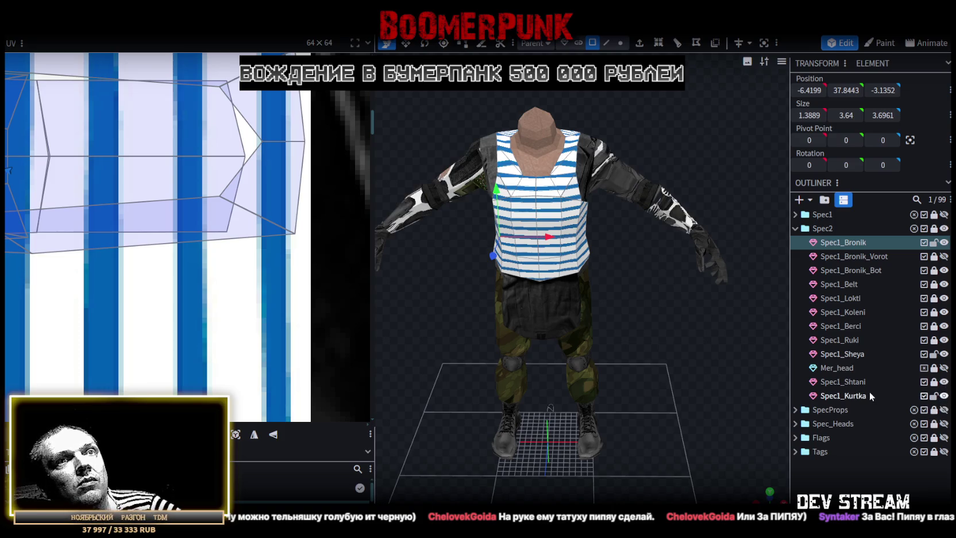
pyautogui.click(854, 397)
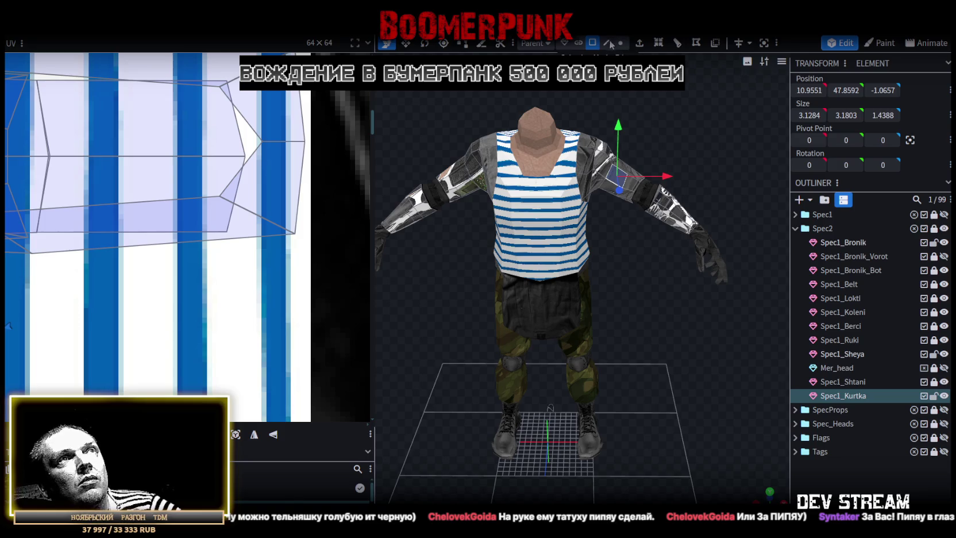
pyautogui.click(626, 176)
pyautogui.click(770, 491)
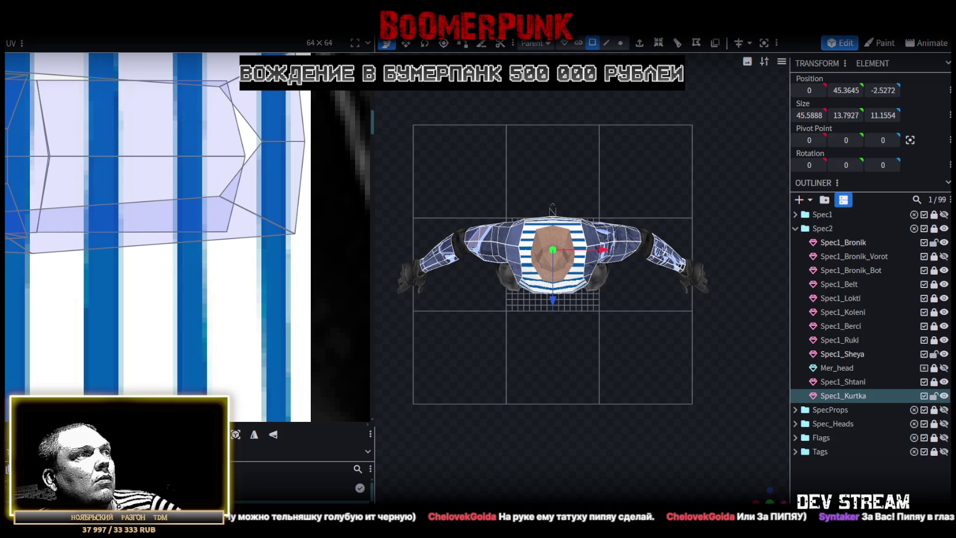
pyautogui.click(236, 434)
pyautogui.scroll(-5, 161, 258)
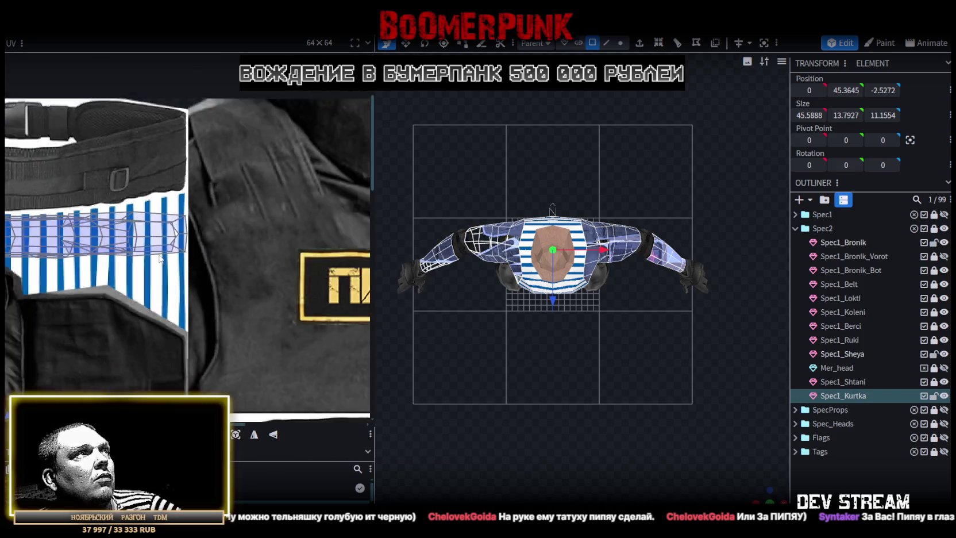
pyautogui.scroll(-2, 161, 259)
pyautogui.scroll(-2, 172, 276)
pyautogui.scroll(3, 220, 290)
pyautogui.scroll(-2, 218, 290)
pyautogui.scroll(-1, 190, 253)
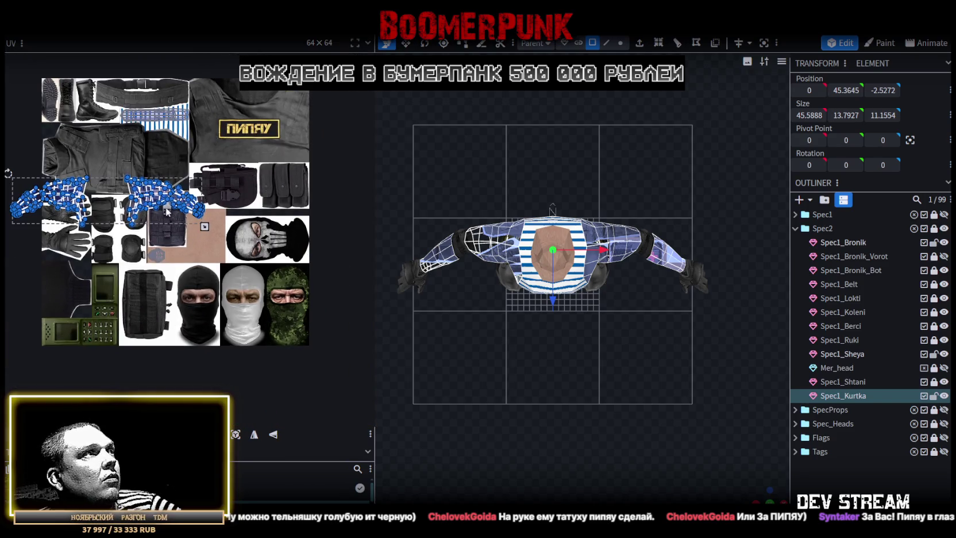
# Move the sleeve islands down the atlas and mirror them horizontally
pyautogui.moveTo(250, 279); pyautogui.dragTo(300, 338)
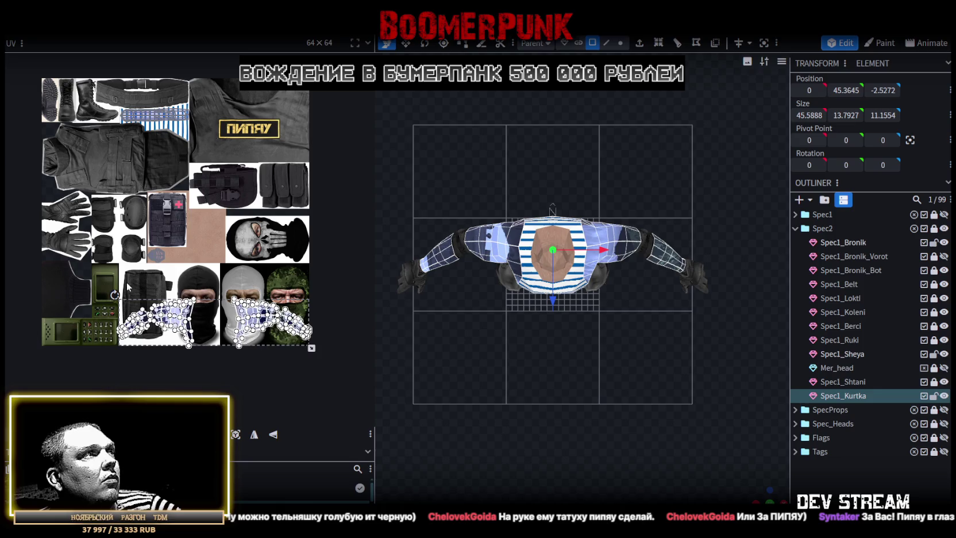
pyautogui.moveTo(72, 264); pyautogui.dragTo(212, 375)
pyautogui.scroll(2, 199, 349)
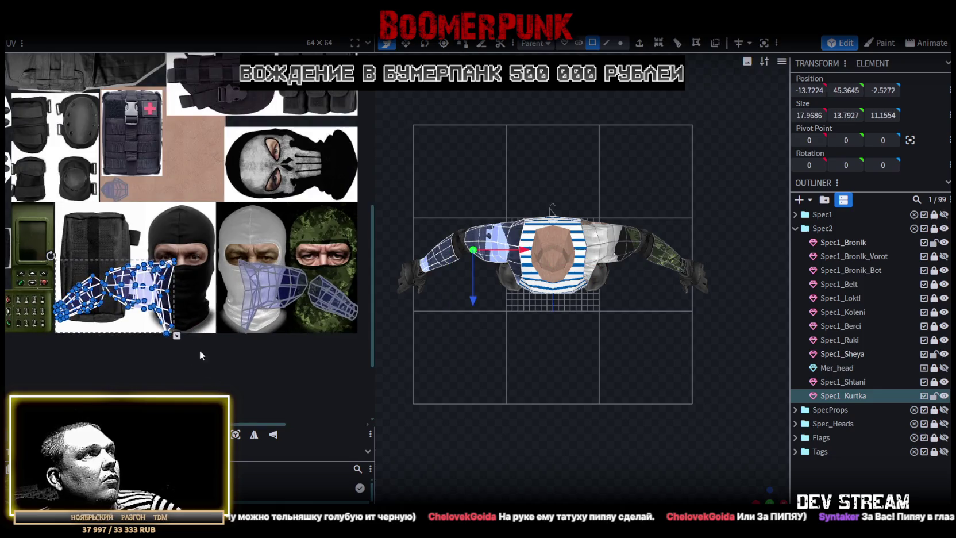
pyautogui.click(255, 435)
pyautogui.moveTo(133, 294)
pyautogui.mouseDown()
pyautogui.moveTo(260, 263)
pyautogui.moveTo(317, 295)
pyautogui.mouseUp()
pyautogui.moveTo(199, 224); pyautogui.dragTo(402, 380)
pyautogui.moveTo(276, 287); pyautogui.dragTo(191, 235)
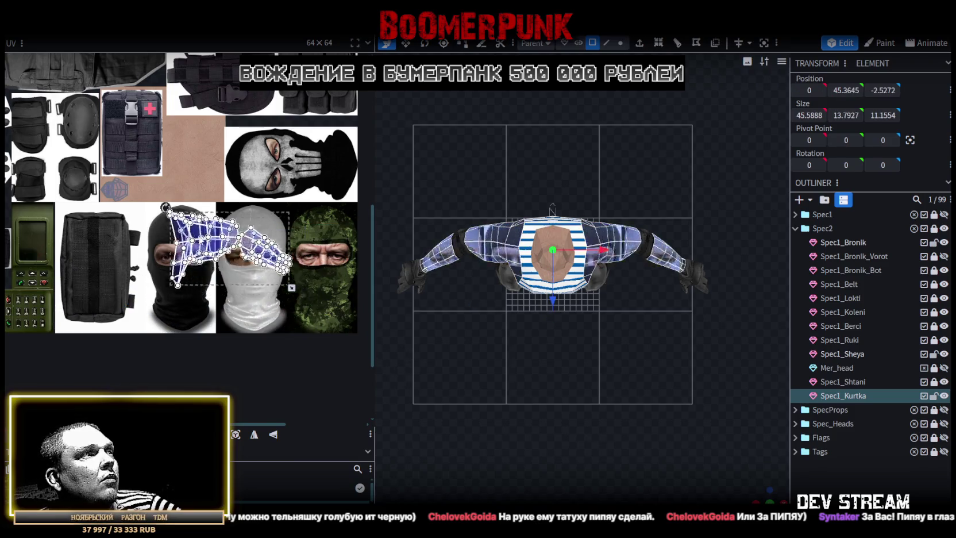
pyautogui.click(254, 436)
# Rotate the sleeve islands counter-clockwise and scale them onto the tan skin patch
pyautogui.scroll(3, 124, 237)
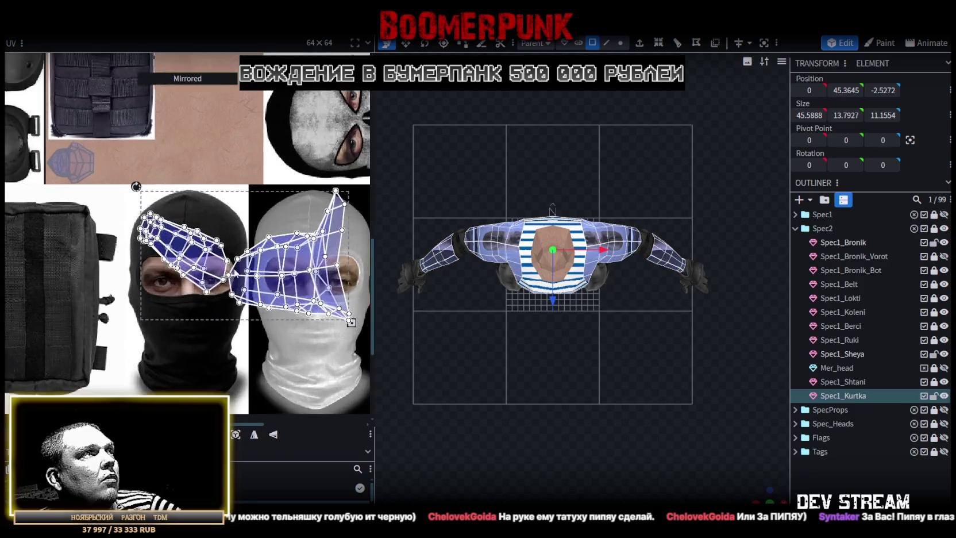
pyautogui.moveTo(106, 236); pyautogui.dragTo(48, 293)
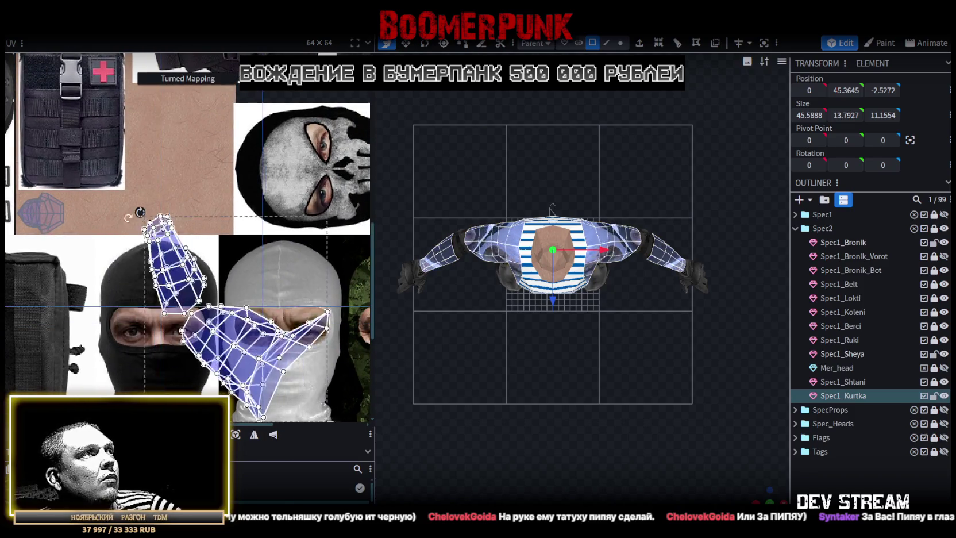
pyautogui.moveTo(235, 271); pyautogui.dragTo(225, 189)
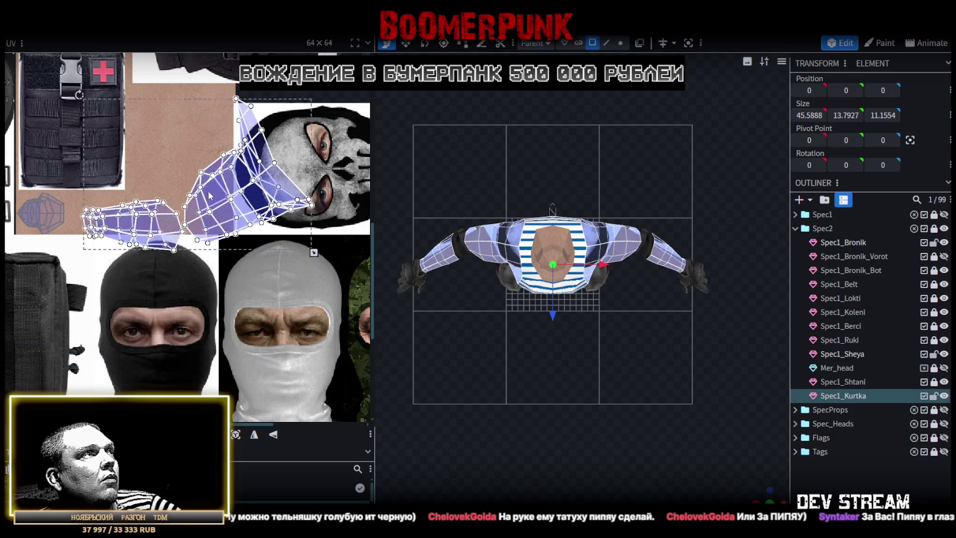
pyautogui.moveTo(311, 245); pyautogui.dragTo(255, 207)
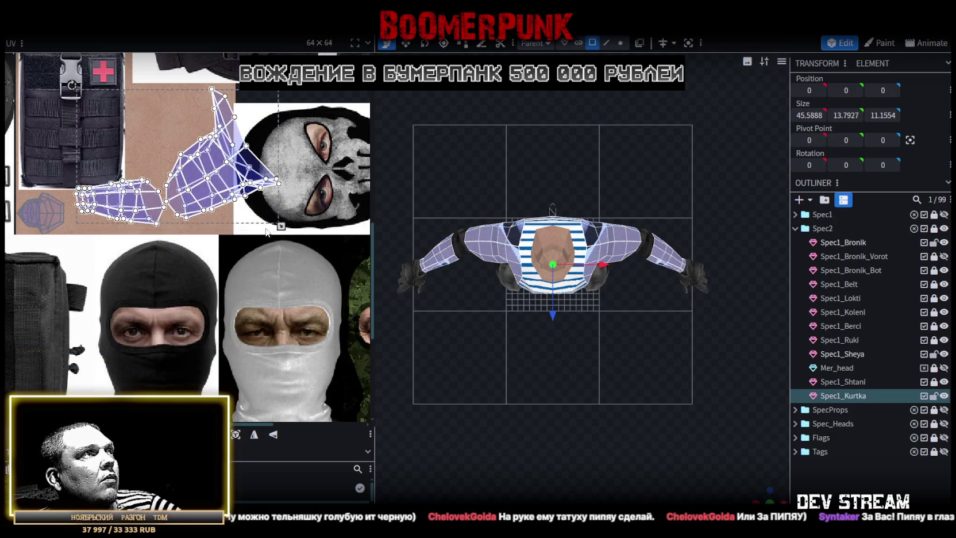
pyautogui.moveTo(205, 167); pyautogui.dragTo(199, 191)
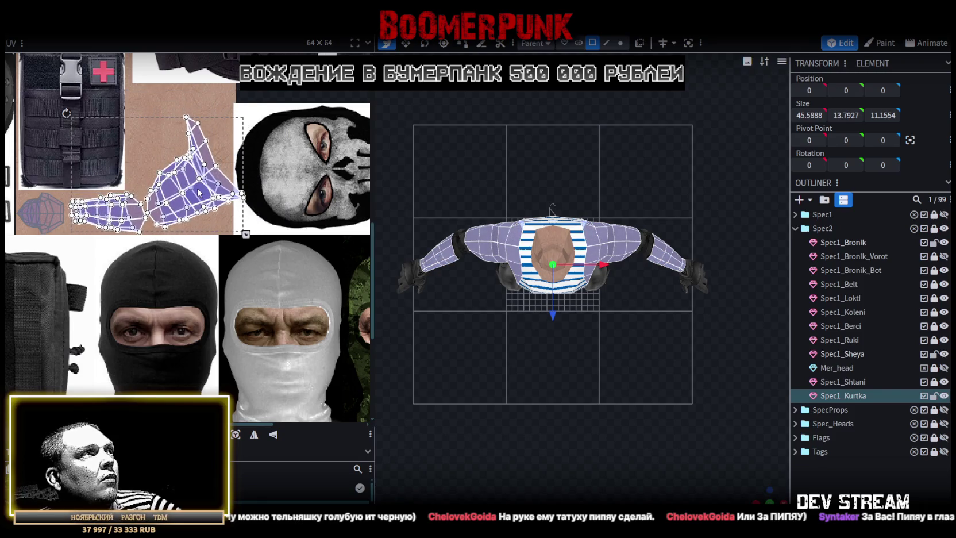
pyautogui.moveTo(199, 191); pyautogui.dragTo(197, 191)
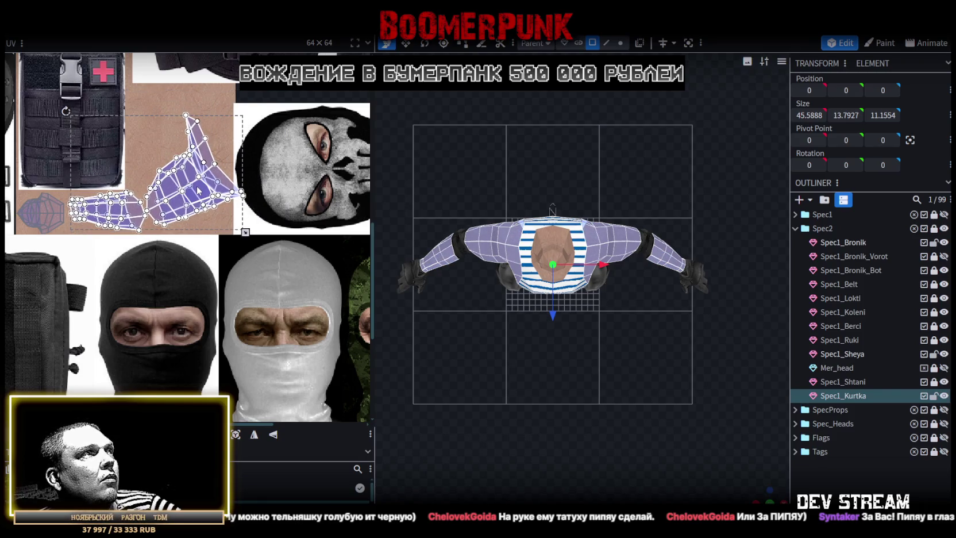
pyautogui.scroll(1, 198, 191)
pyautogui.scroll(1, 202, 193)
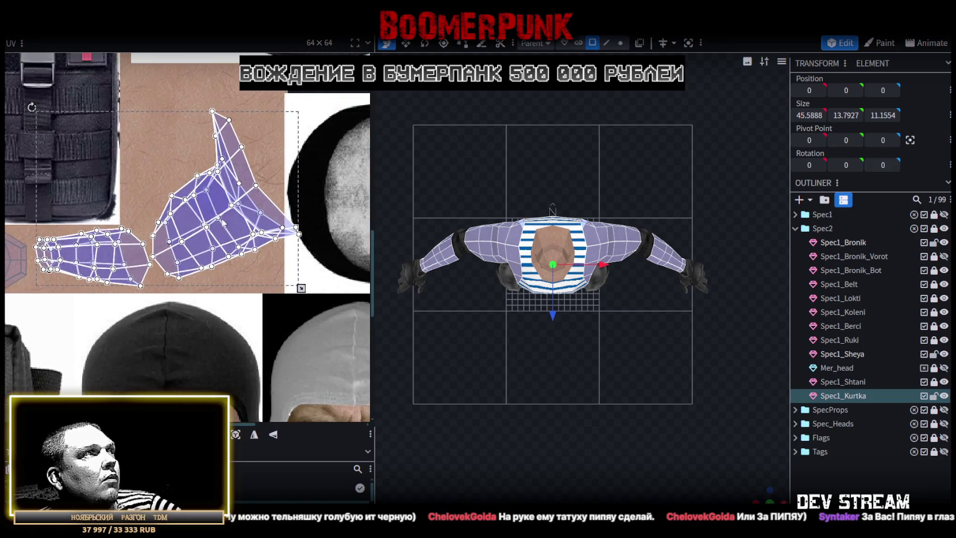
pyautogui.scroll(1, 224, 215)
pyautogui.click(247, 174)
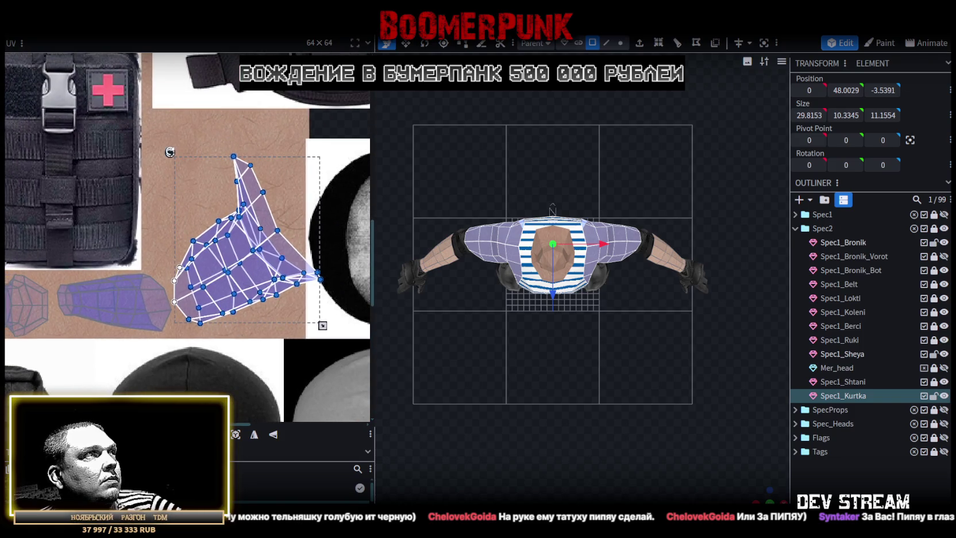
# Rotate, move and vertically mirror the shoulder piece's UV mapping
pyautogui.moveTo(170, 152); pyautogui.dragTo(226, 115)
pyautogui.moveTo(239, 249)
pyautogui.mouseDown()
pyautogui.moveTo(234, 210)
pyautogui.moveTo(273, 253)
pyautogui.mouseUp()
pyautogui.click(273, 434)
pyautogui.moveTo(148, 136)
pyautogui.mouseDown()
pyautogui.moveTo(278, 113)
pyautogui.moveTo(157, 138)
pyautogui.mouseUp()
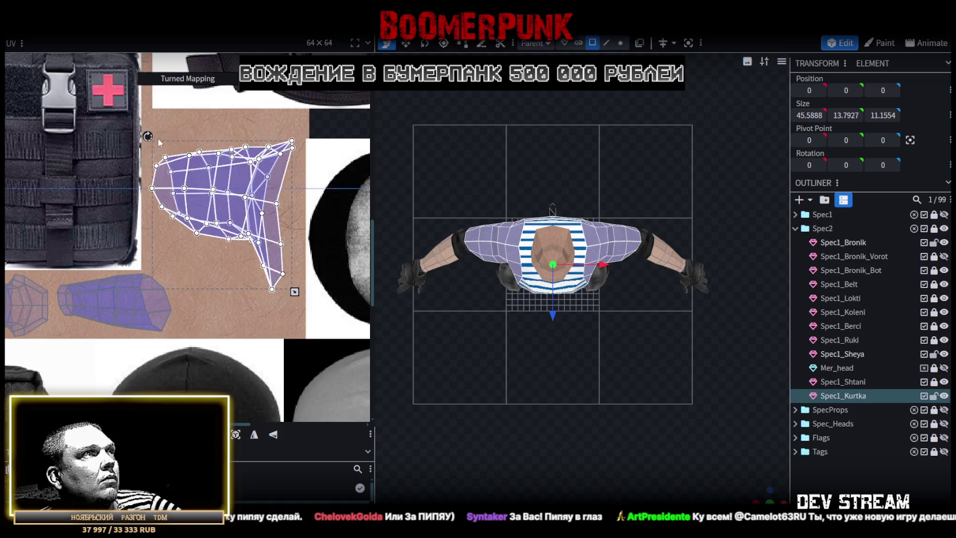
# Move the Spec1_Kurtka island up-left and enlarge it over the skin area, checking the character
pyautogui.moveTo(243, 181); pyautogui.dragTo(234, 151)
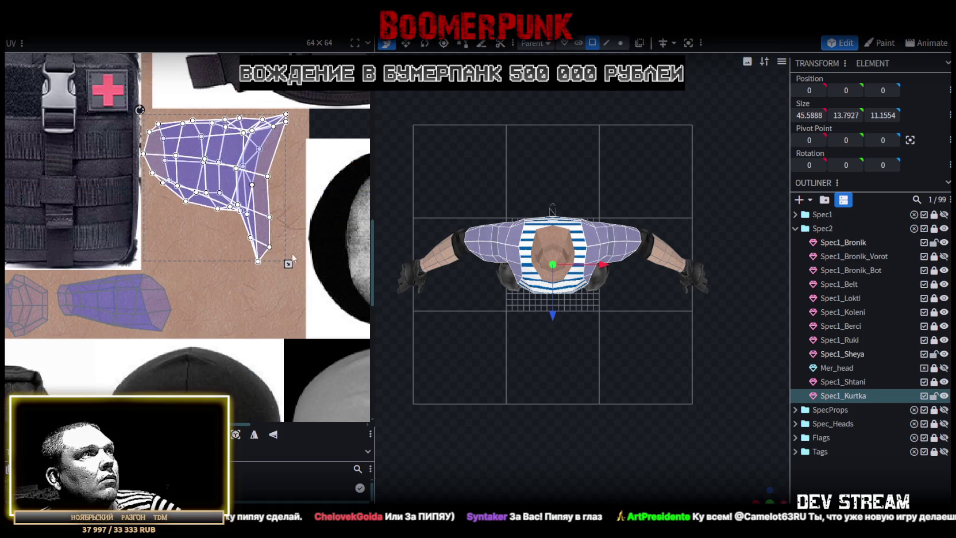
pyautogui.moveTo(288, 265); pyautogui.dragTo(304, 279)
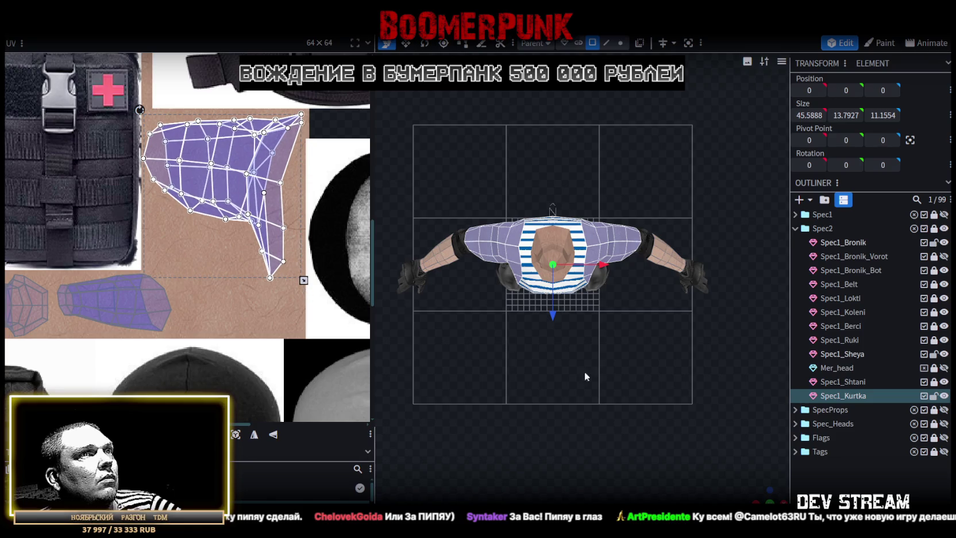
pyautogui.click(804, 478)
pyautogui.moveTo(745, 487)
pyautogui.mouseDown()
pyautogui.moveTo(644, 290)
pyautogui.moveTo(631, 392)
pyautogui.moveTo(634, 349)
pyautogui.moveTo(707, 339)
pyautogui.moveTo(674, 325)
pyautogui.moveTo(770, 445)
pyautogui.mouseUp()
pyautogui.moveTo(731, 406)
pyautogui.mouseDown()
pyautogui.moveTo(595, 386)
pyautogui.moveTo(676, 367)
pyautogui.moveTo(609, 379)
pyautogui.moveTo(581, 415)
pyautogui.moveTo(622, 396)
pyautogui.mouseUp()
pyautogui.click(506, 199)
pyautogui.click(550, 217)
pyautogui.moveTo(525, 304)
pyautogui.mouseDown()
pyautogui.moveTo(685, 269)
pyautogui.moveTo(634, 266)
pyautogui.mouseUp()
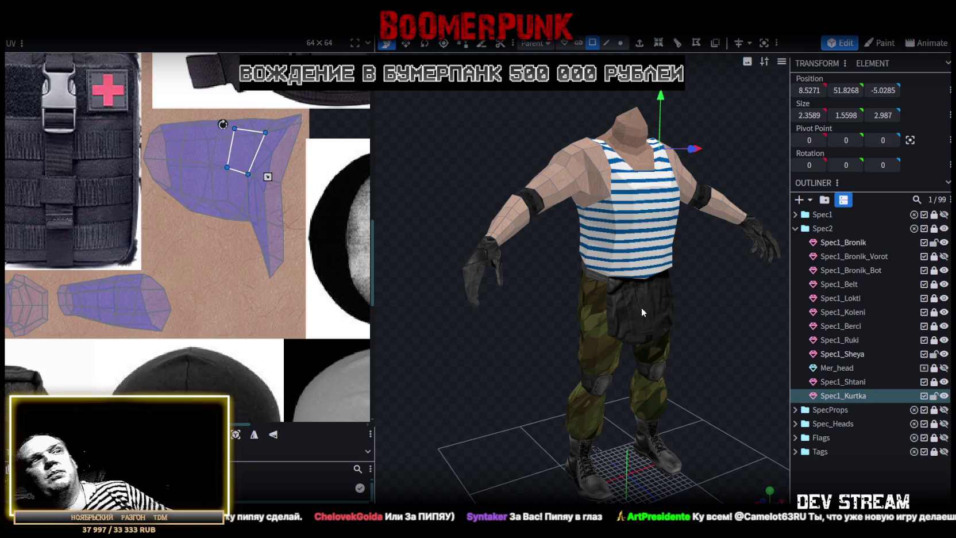
pyautogui.click(586, 294)
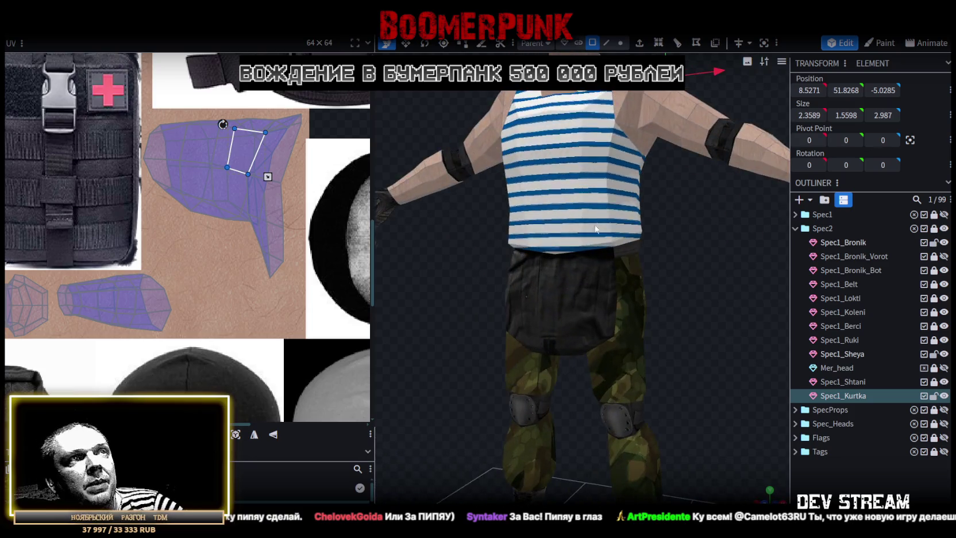
# Save the model as CamShoters.bbmodel
pyautogui.scroll(-3, 660, 344)
pyautogui.scroll(-2, 681, 342)
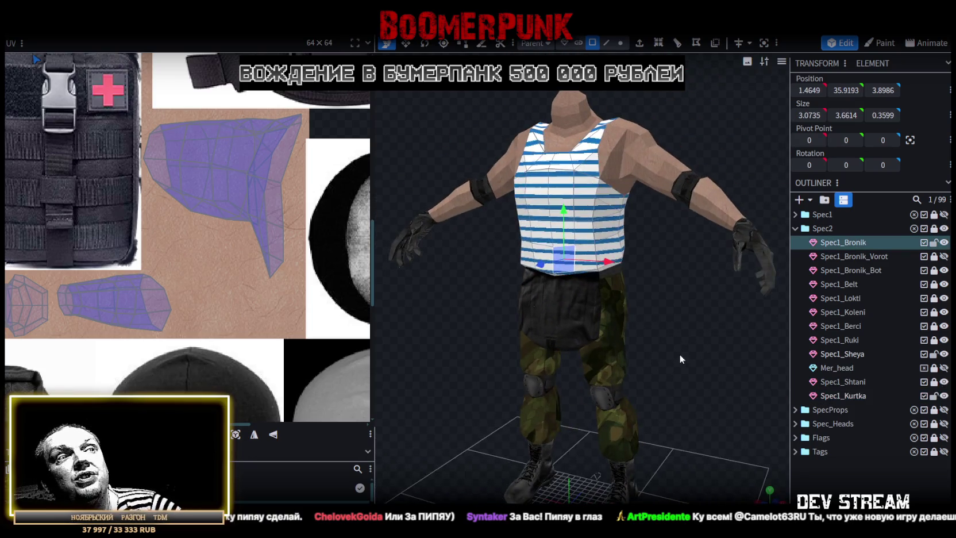
pyautogui.hotkey('ctrl', 's')
pyautogui.scroll(2, 675, 335)
# Select a jacket shoulder face with Spec1_Bronik and pick the vertex where strap meets arm
pyautogui.moveTo(597, 323)
pyautogui.mouseDown()
pyautogui.moveTo(725, 316)
pyautogui.moveTo(594, 377)
pyautogui.moveTo(480, 362)
pyautogui.moveTo(640, 382)
pyautogui.moveTo(586, 332)
pyautogui.moveTo(766, 338)
pyautogui.moveTo(625, 413)
pyautogui.moveTo(633, 379)
pyautogui.moveTo(620, 394)
pyautogui.moveTo(677, 408)
pyautogui.moveTo(753, 383)
pyautogui.moveTo(684, 393)
pyautogui.moveTo(712, 403)
pyautogui.moveTo(561, 426)
pyautogui.moveTo(617, 454)
pyautogui.moveTo(583, 176)
pyautogui.moveTo(615, 205)
pyautogui.moveTo(594, 192)
pyautogui.moveTo(653, 172)
pyautogui.moveTo(787, 261)
pyautogui.mouseUp()
pyautogui.scroll(2, 717, 382)
pyautogui.scroll(2, 694, 334)
pyautogui.scroll(2, 767, 338)
pyautogui.scroll(-2, 595, 398)
pyautogui.scroll(2, 620, 394)
pyautogui.scroll(2, 713, 402)
pyautogui.click(627, 203)
pyautogui.keyDown('ctrl'); pyautogui.click(869, 246); pyautogui.keyUp('ctrl')
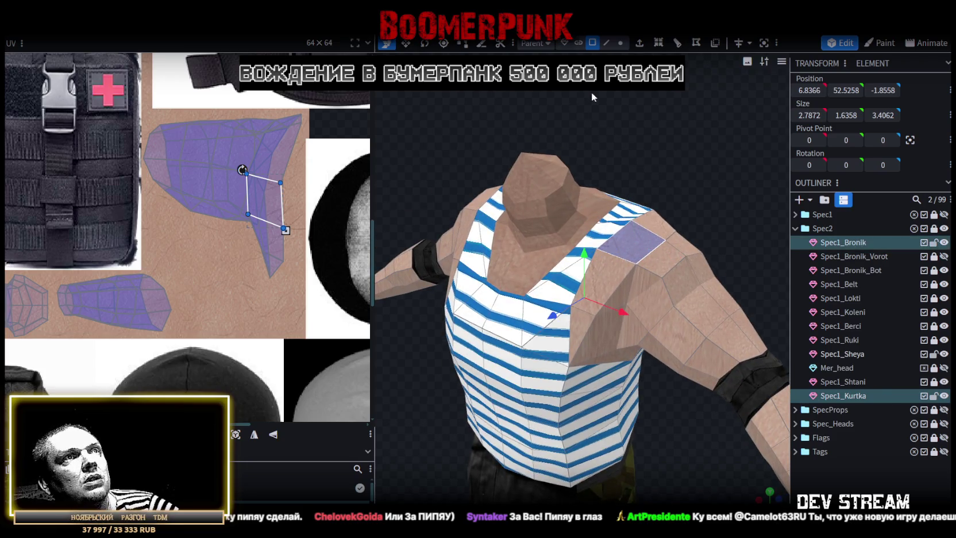
pyautogui.click(621, 44)
pyautogui.moveTo(688, 151)
pyautogui.mouseDown()
pyautogui.moveTo(726, 110)
pyautogui.moveTo(724, 74)
pyautogui.moveTo(684, 152)
pyautogui.moveTo(678, 140)
pyautogui.mouseUp()
pyautogui.click(639, 188)
pyautogui.scroll(2, 666, 146)
pyautogui.scroll(3, 638, 179)
pyautogui.scroll(2, 603, 210)
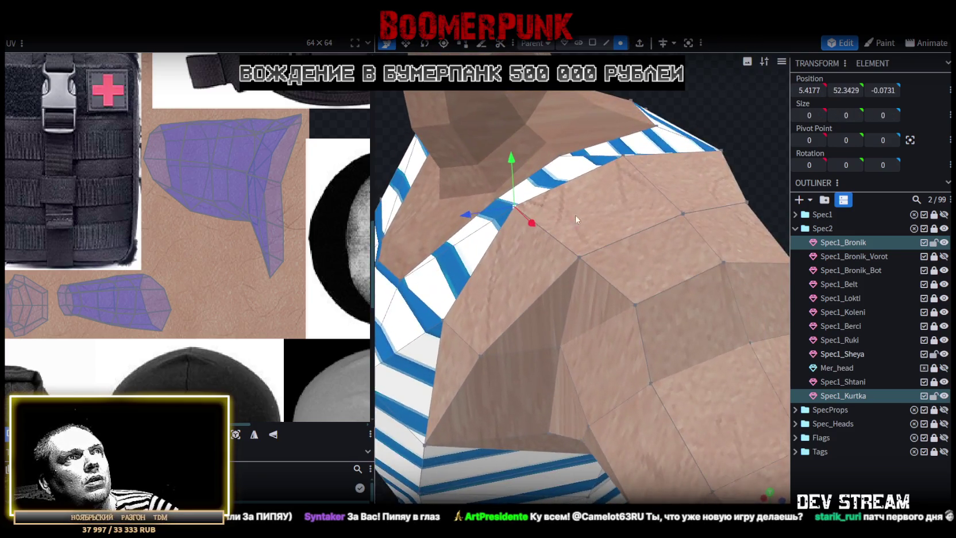
pyautogui.moveTo(471, 215); pyautogui.dragTo(493, 217)
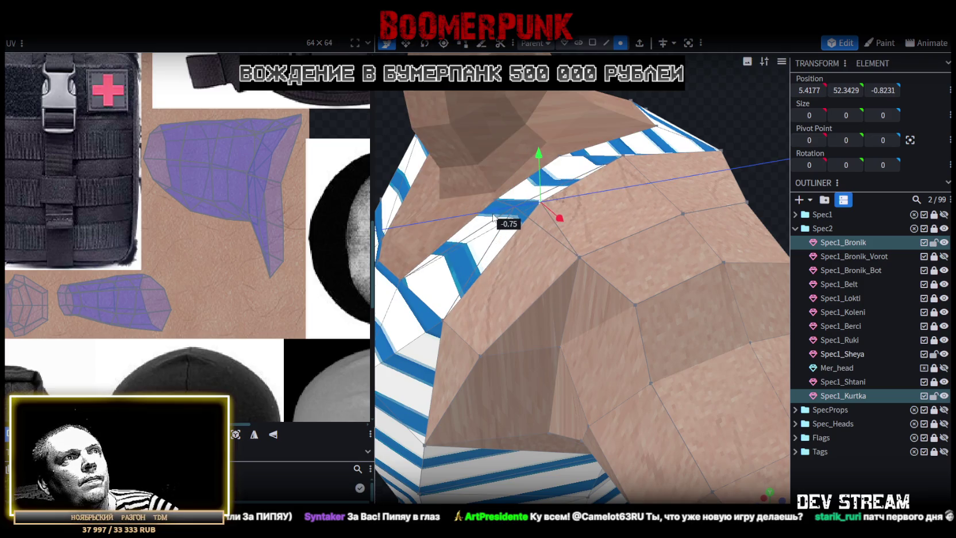
pyautogui.moveTo(539, 153); pyautogui.dragTo(540, 184)
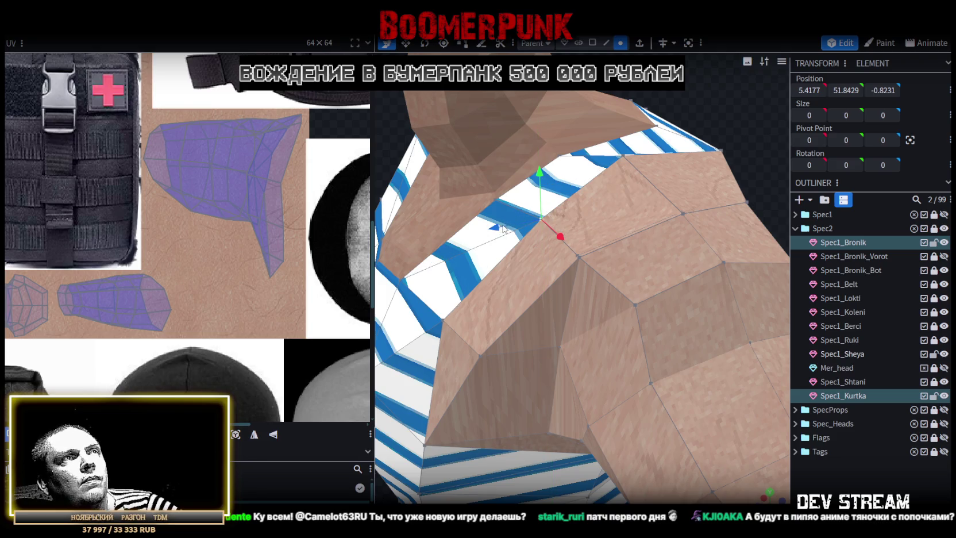
pyautogui.moveTo(499, 213); pyautogui.dragTo(493, 216)
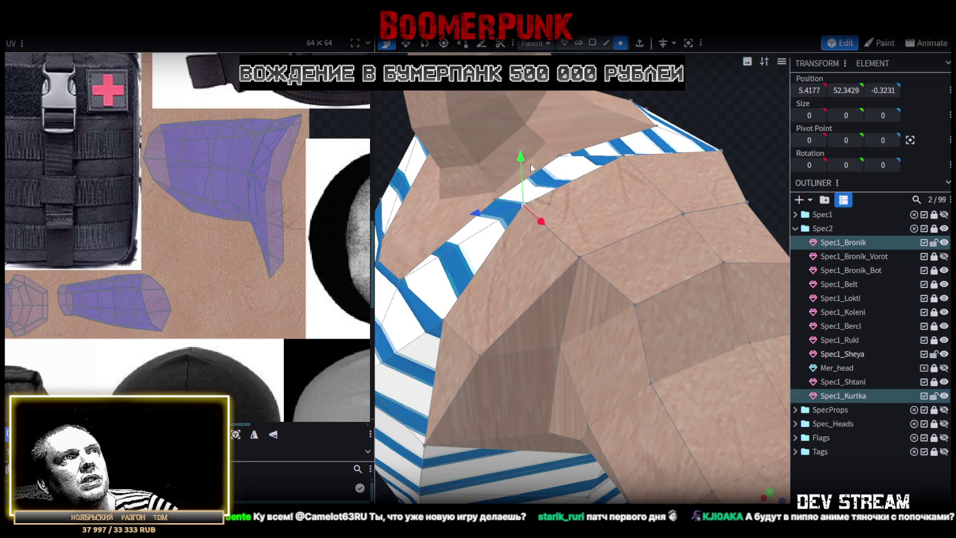
pyautogui.moveTo(532, 166)
pyautogui.mouseDown()
pyautogui.moveTo(532, 194)
pyautogui.moveTo(735, 85)
pyautogui.moveTo(691, 97)
pyautogui.moveTo(687, 104)
pyautogui.moveTo(741, 87)
pyautogui.moveTo(670, 105)
pyautogui.moveTo(471, 118)
pyautogui.moveTo(567, 138)
pyautogui.moveTo(732, 99)
pyautogui.moveTo(613, 99)
pyautogui.mouseUp()
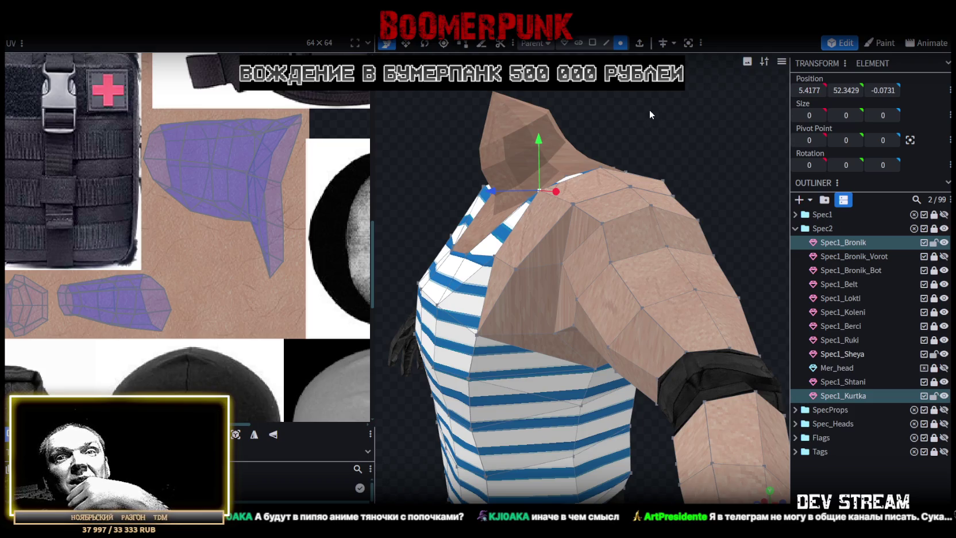
pyautogui.moveTo(672, 120)
pyautogui.mouseDown()
pyautogui.moveTo(722, 143)
pyautogui.moveTo(539, 185)
pyautogui.moveTo(705, 94)
pyautogui.moveTo(713, 98)
pyautogui.moveTo(673, 120)
pyautogui.mouseUp()
# Select Spec1_Sheya and box-select its upper neck faces
pyautogui.click(539, 185)
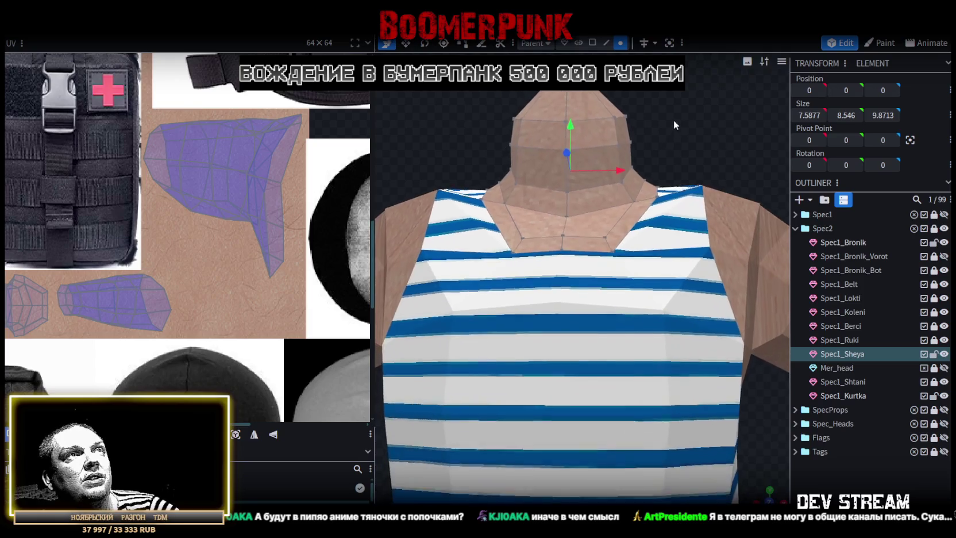
pyautogui.click(592, 43)
pyautogui.moveTo(626, 92); pyautogui.dragTo(674, 138)
pyautogui.moveTo(518, 111)
pyautogui.mouseDown()
pyautogui.moveTo(624, 207)
pyautogui.moveTo(650, 187)
pyautogui.moveTo(665, 199)
pyautogui.moveTo(645, 202)
pyautogui.moveTo(663, 172)
pyautogui.moveTo(618, 190)
pyautogui.moveTo(646, 160)
pyautogui.moveTo(664, 158)
pyautogui.moveTo(552, 257)
pyautogui.moveTo(533, 306)
pyautogui.moveTo(613, 159)
pyautogui.moveTo(571, 178)
pyautogui.moveTo(558, 195)
pyautogui.moveTo(565, 240)
pyautogui.moveTo(629, 213)
pyautogui.moveTo(643, 232)
pyautogui.mouseUp()
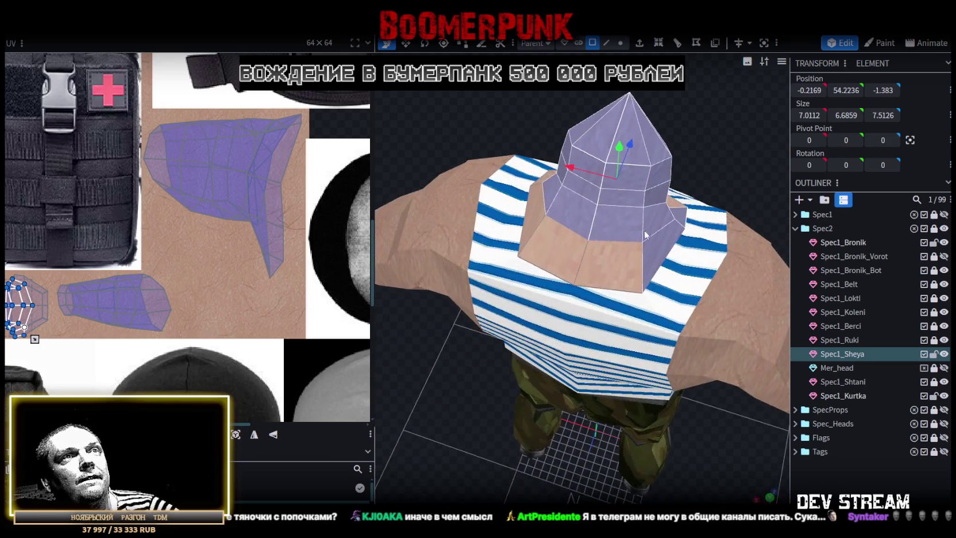
# Slim the upper neck faces and raise them 0.5 to sit at Y 54.7881
pyautogui.moveTo(736, 157)
pyautogui.mouseDown()
pyautogui.moveTo(662, 119)
pyautogui.moveTo(646, 123)
pyautogui.mouseUp()
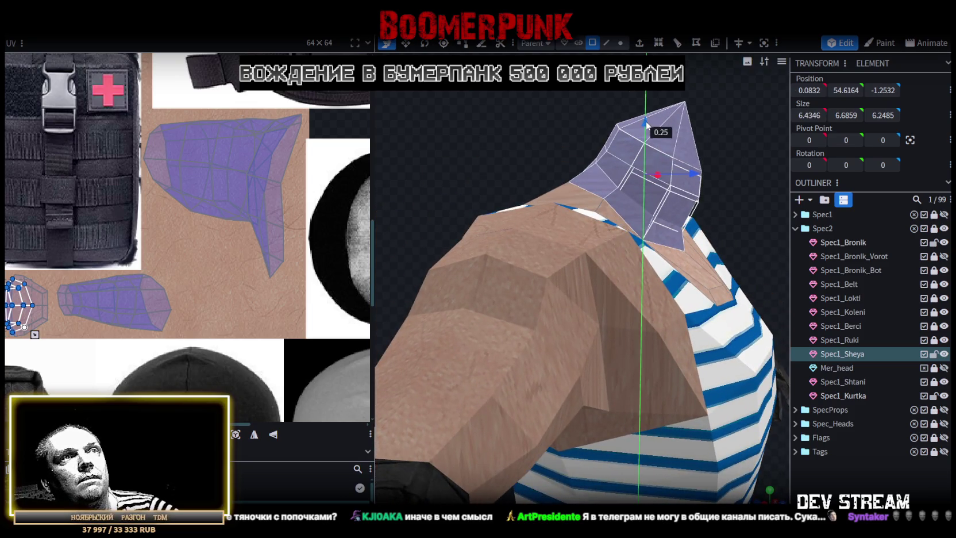
pyautogui.moveTo(711, 144)
pyautogui.mouseDown()
pyautogui.moveTo(683, 155)
pyautogui.moveTo(702, 148)
pyautogui.moveTo(617, 136)
pyautogui.moveTo(609, 142)
pyautogui.moveTo(689, 132)
pyautogui.moveTo(618, 207)
pyautogui.mouseUp()
pyautogui.moveTo(571, 245)
pyautogui.mouseDown()
pyautogui.moveTo(550, 253)
pyautogui.moveTo(573, 246)
pyautogui.mouseUp()
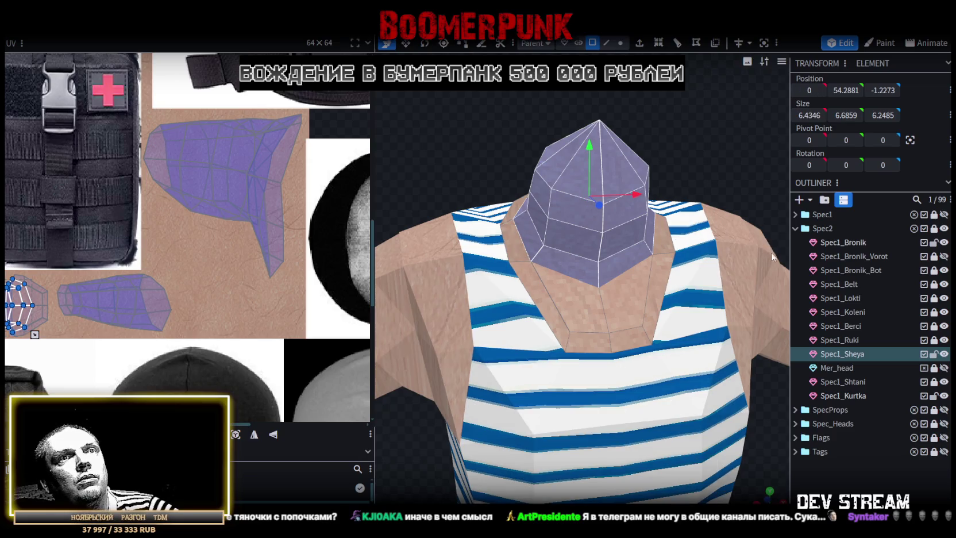
pyautogui.moveTo(593, 153)
pyautogui.mouseDown()
pyautogui.moveTo(594, 138)
pyautogui.moveTo(708, 90)
pyautogui.moveTo(580, 102)
pyautogui.moveTo(696, 91)
pyautogui.moveTo(685, 139)
pyautogui.moveTo(649, 164)
pyautogui.moveTo(661, 180)
pyautogui.moveTo(685, 150)
pyautogui.moveTo(648, 228)
pyautogui.moveTo(628, 39)
pyautogui.mouseUp()
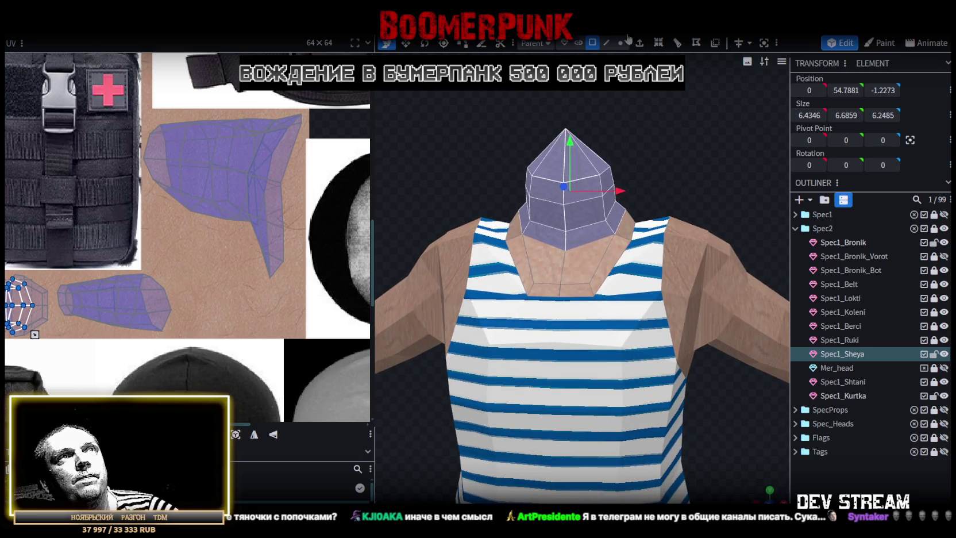
pyautogui.click(606, 43)
# Try selecting edges across the neck base, switching from the neck to the vest part
pyautogui.click(633, 230)
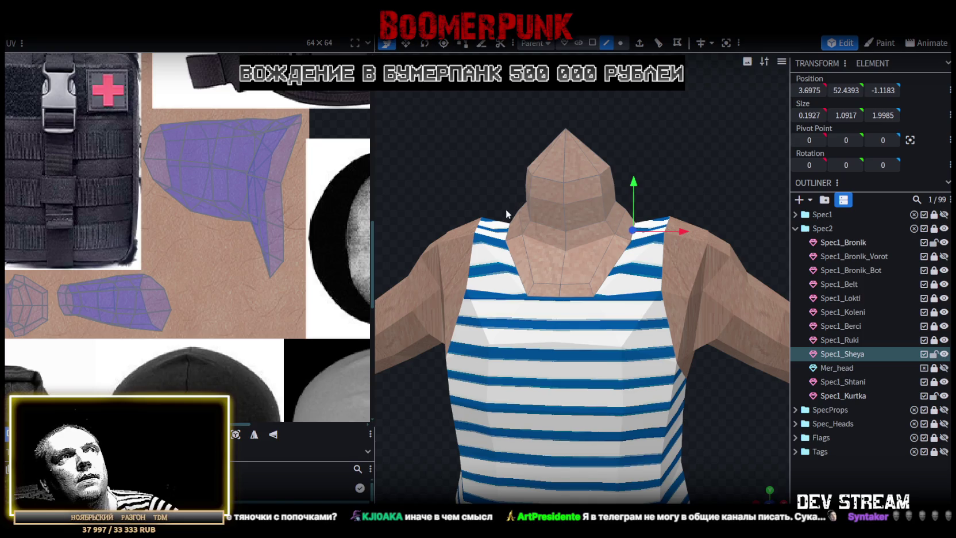
pyautogui.click(510, 229)
pyautogui.moveTo(509, 229)
pyautogui.mouseDown()
pyautogui.moveTo(536, 194)
pyautogui.moveTo(577, 217)
pyautogui.moveTo(623, 204)
pyautogui.moveTo(584, 188)
pyautogui.moveTo(495, 179)
pyautogui.moveTo(595, 172)
pyautogui.moveTo(498, 142)
pyautogui.moveTo(565, 133)
pyautogui.moveTo(531, 139)
pyautogui.moveTo(560, 257)
pyautogui.moveTo(411, 117)
pyautogui.moveTo(631, 217)
pyautogui.moveTo(692, 140)
pyautogui.moveTo(581, 160)
pyautogui.moveTo(559, 140)
pyautogui.moveTo(579, 158)
pyautogui.moveTo(495, 168)
pyautogui.moveTo(463, 184)
pyautogui.moveTo(573, 182)
pyautogui.moveTo(559, 251)
pyautogui.mouseUp()
pyautogui.click(560, 256)
pyautogui.click(631, 217)
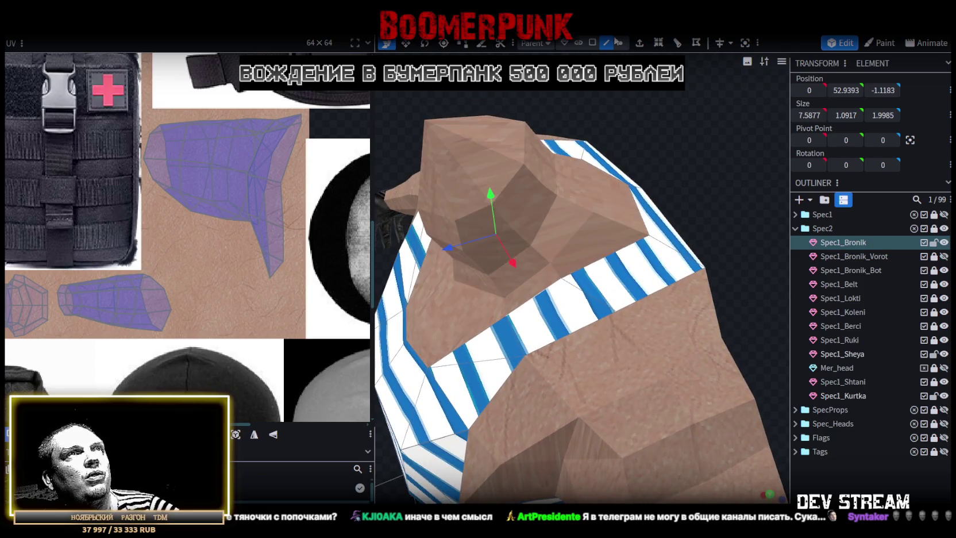
# Reselect the neck part Spec1_Sheya and pick the edge across the front of the neck
pyautogui.click(553, 269)
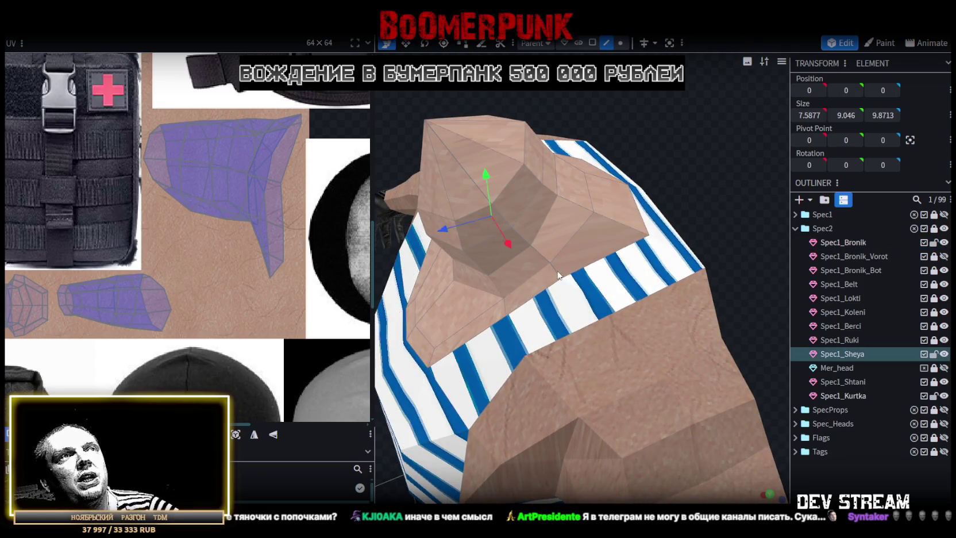
pyautogui.moveTo(638, 138); pyautogui.dragTo(643, 148)
pyautogui.moveTo(511, 230); pyautogui.dragTo(596, 272)
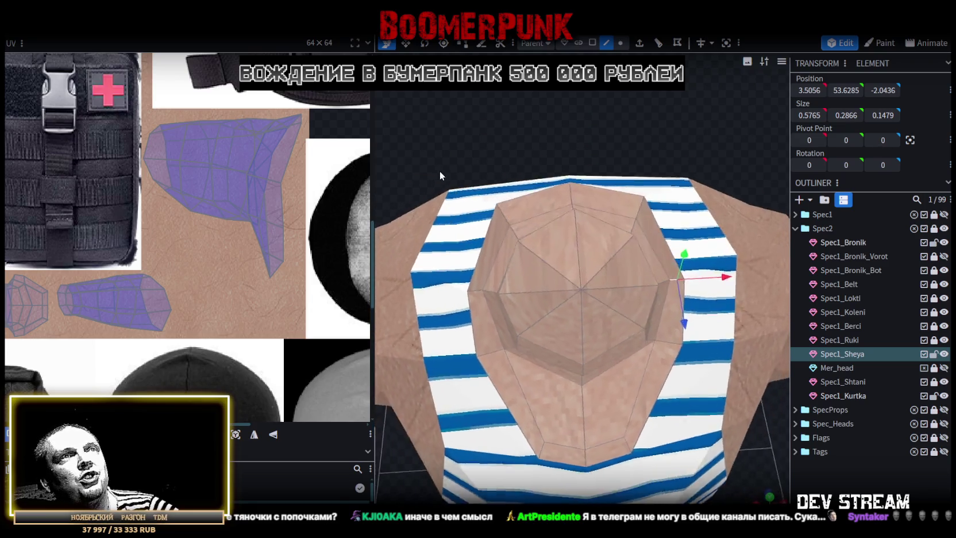
pyautogui.click(577, 281)
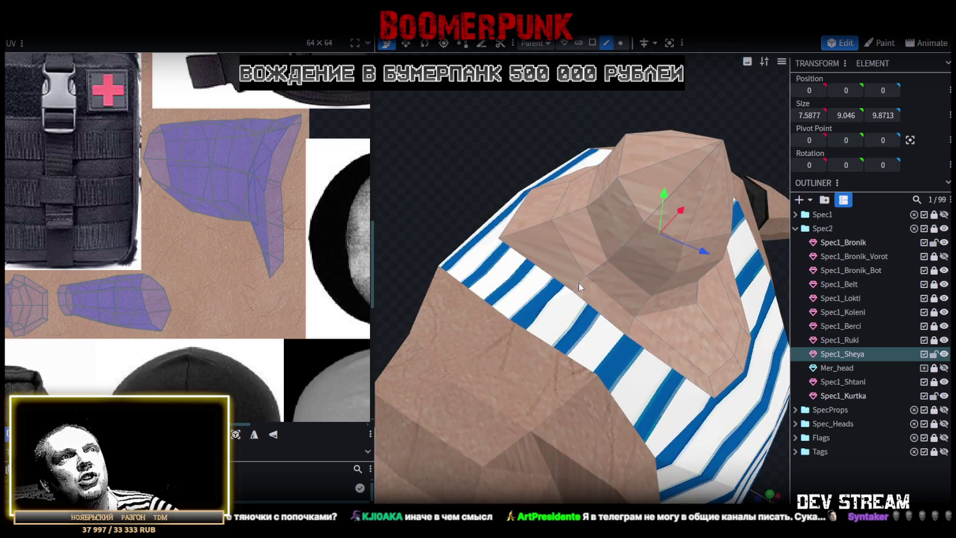
pyautogui.click(579, 282)
pyautogui.moveTo(562, 131); pyautogui.dragTo(620, 210)
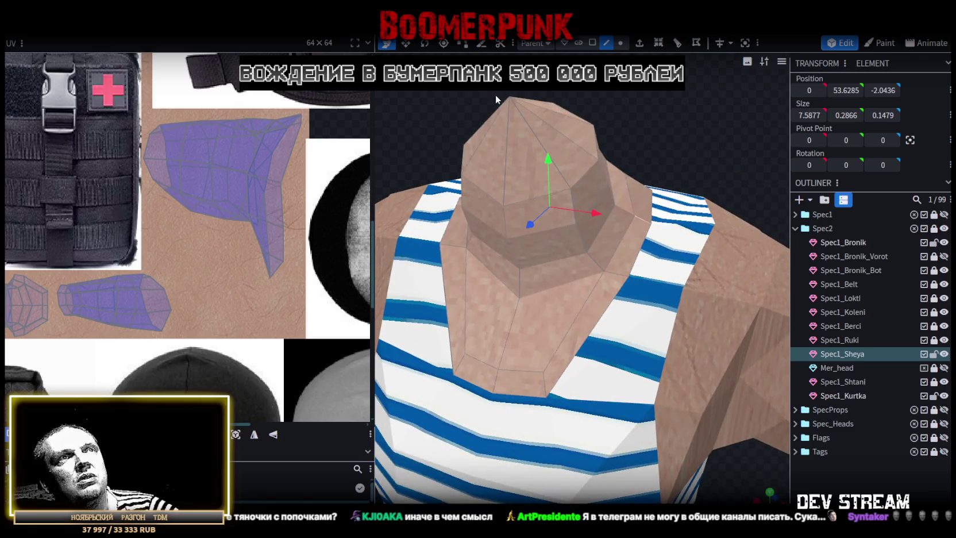
pyautogui.click(505, 102)
pyautogui.moveTo(506, 102); pyautogui.dragTo(580, 149)
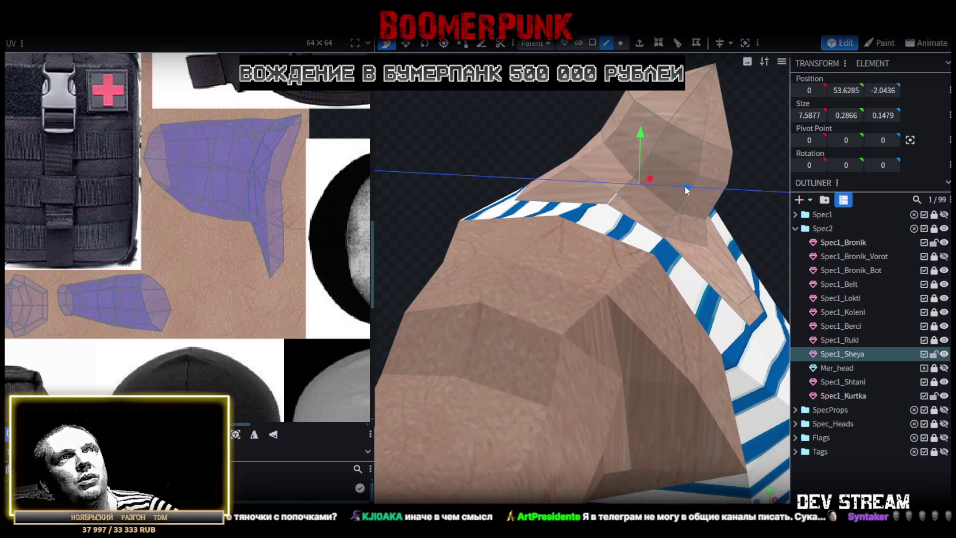
pyautogui.moveTo(671, 189); pyautogui.dragTo(496, 134)
# In vertex mode, push Spec1_Bronik's front neckline edge back 0.5 to Z -2.6175
pyautogui.click(583, 158)
pyautogui.click(620, 43)
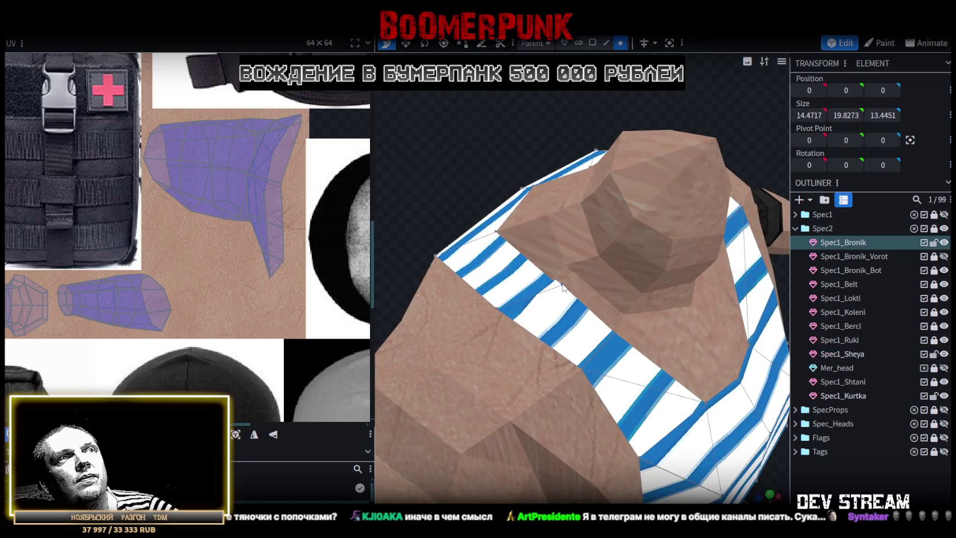
pyautogui.moveTo(581, 108); pyautogui.dragTo(565, 175)
pyautogui.click(648, 252)
pyautogui.moveTo(686, 146); pyautogui.dragTo(488, 211)
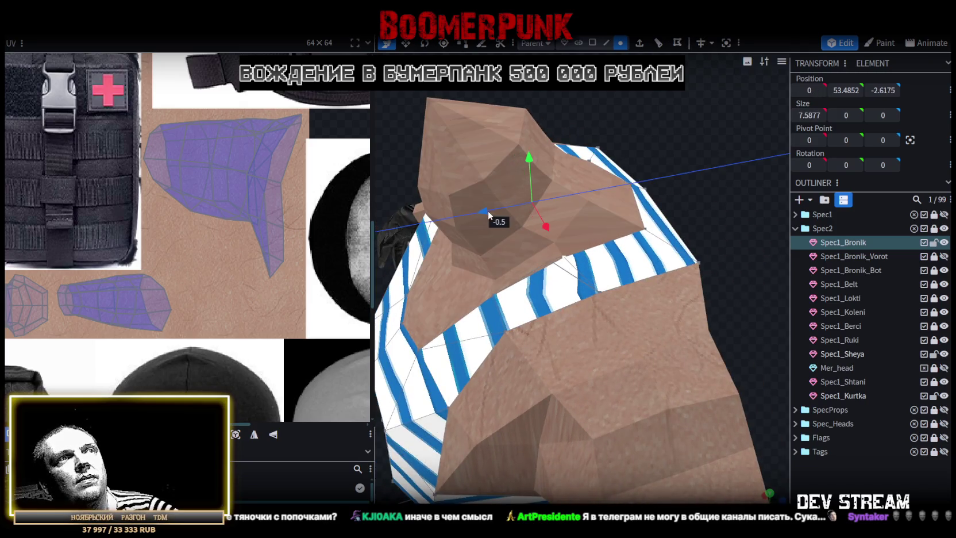
pyautogui.moveTo(599, 197)
pyautogui.mouseDown()
pyautogui.moveTo(648, 116)
pyautogui.moveTo(694, 101)
pyautogui.moveTo(741, 170)
pyautogui.mouseUp()
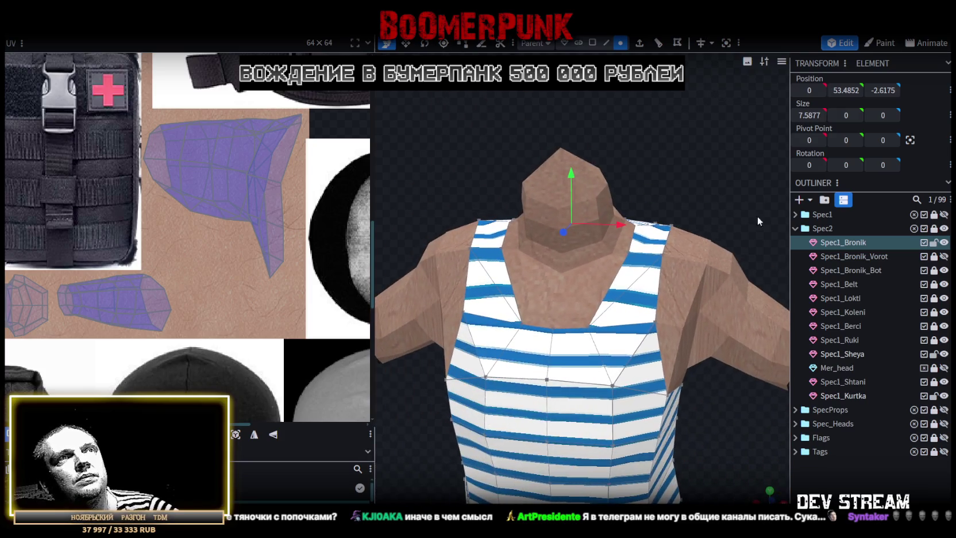
pyautogui.click(700, 125)
pyautogui.scroll(-5, 713, 118)
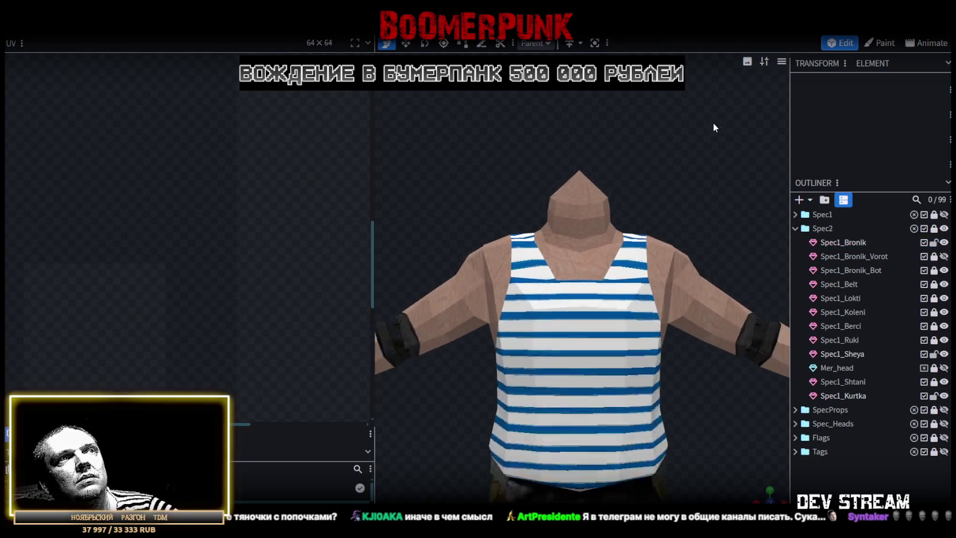
pyautogui.moveTo(636, 144); pyautogui.dragTo(632, 247)
pyautogui.scroll(2, 693, 204)
pyautogui.moveTo(693, 204)
pyautogui.mouseDown()
pyautogui.moveTo(672, 253)
pyautogui.moveTo(744, 286)
pyautogui.moveTo(781, 280)
pyautogui.moveTo(585, 284)
pyautogui.moveTo(629, 298)
pyautogui.mouseUp()
pyautogui.scroll(3, 708, 273)
pyautogui.scroll(-2, 648, 281)
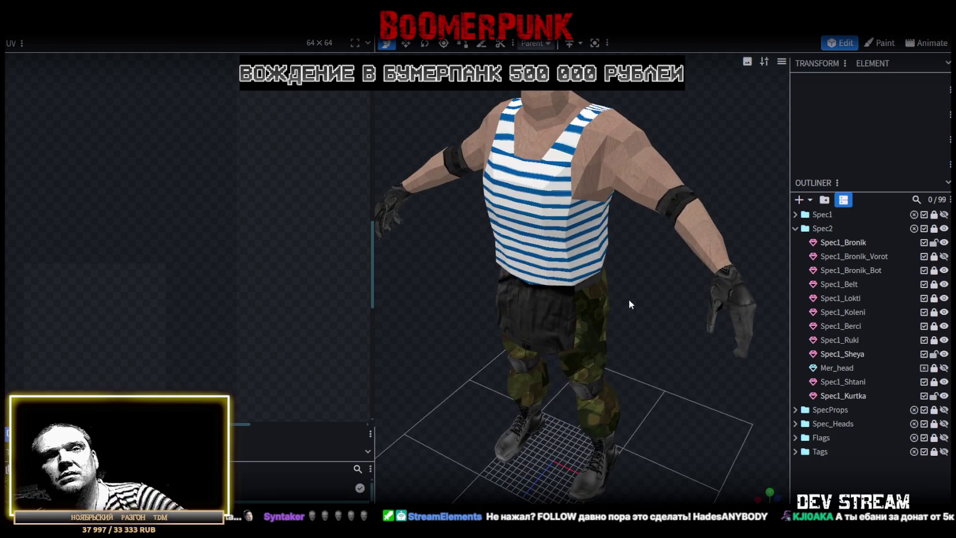
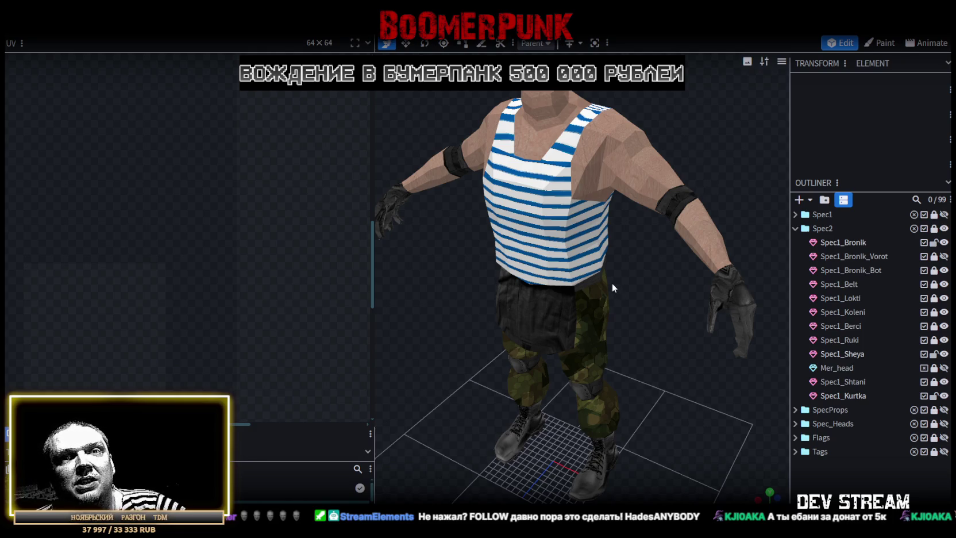
# Zoom onto the torso, select the vest mesh Spec1_Bronik, and switch to face selection
pyautogui.scroll(-2, 641, 263)
pyautogui.scroll(-2, 608, 300)
pyautogui.moveTo(607, 301)
pyautogui.mouseDown()
pyautogui.moveTo(553, 304)
pyautogui.moveTo(730, 306)
pyautogui.mouseUp()
pyautogui.scroll(3, 585, 316)
pyautogui.scroll(2, 587, 221)
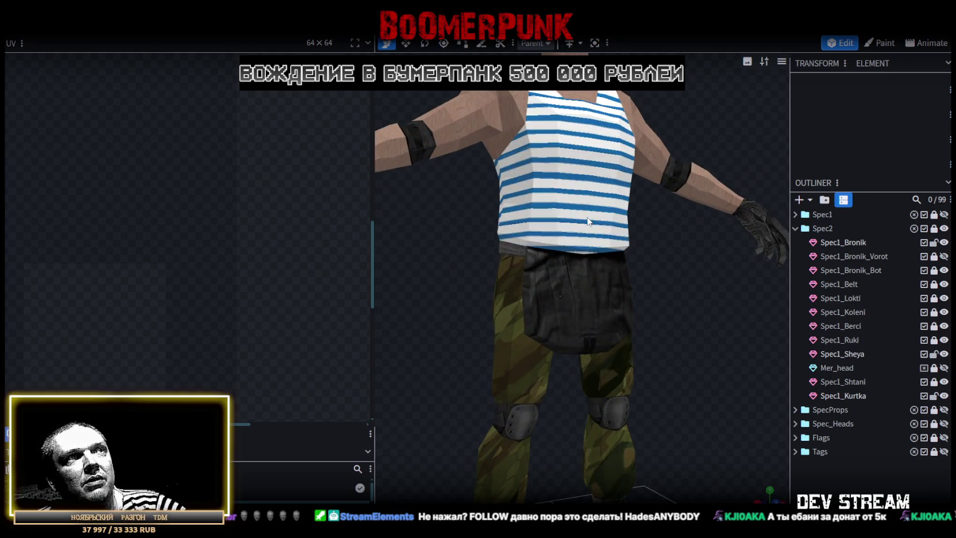
pyautogui.click(588, 221)
pyautogui.moveTo(559, 272)
pyautogui.mouseDown()
pyautogui.moveTo(662, 287)
pyautogui.moveTo(622, 300)
pyautogui.moveTo(675, 308)
pyautogui.moveTo(664, 192)
pyautogui.mouseUp()
pyautogui.click(592, 43)
pyautogui.moveTo(609, 173)
pyautogui.mouseDown()
pyautogui.moveTo(626, 246)
pyautogui.moveTo(657, 269)
pyautogui.mouseUp()
# Select the wider lower chest section of the striped vest
pyautogui.click(517, 204)
pyautogui.moveTo(662, 270); pyautogui.dragTo(644, 268)
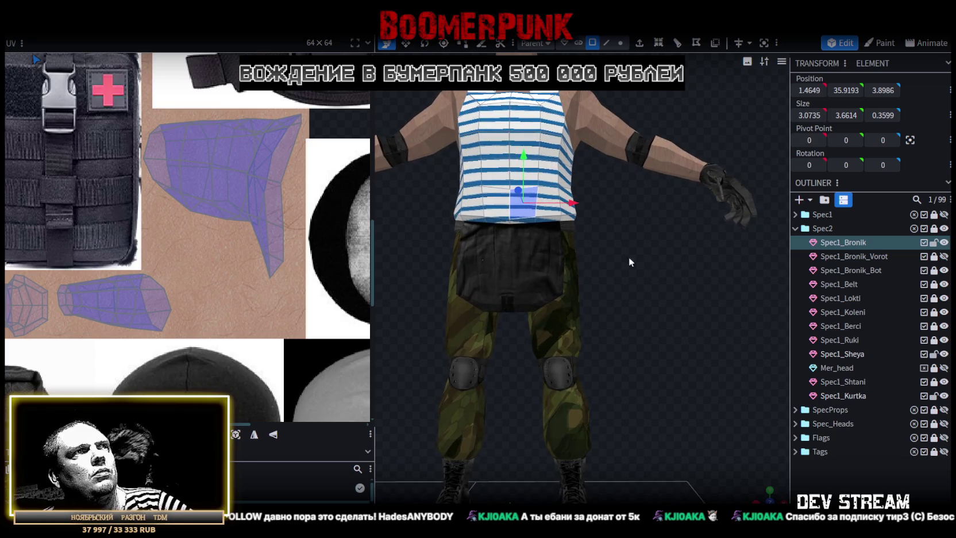
pyautogui.click(520, 205)
pyautogui.moveTo(605, 205)
pyautogui.mouseDown()
pyautogui.moveTo(448, 268)
pyautogui.moveTo(503, 249)
pyautogui.mouseUp()
pyautogui.scroll(5, 684, 289)
# Resize the chest section one unit narrower on X and reduce its Z depth
pyautogui.press('s')
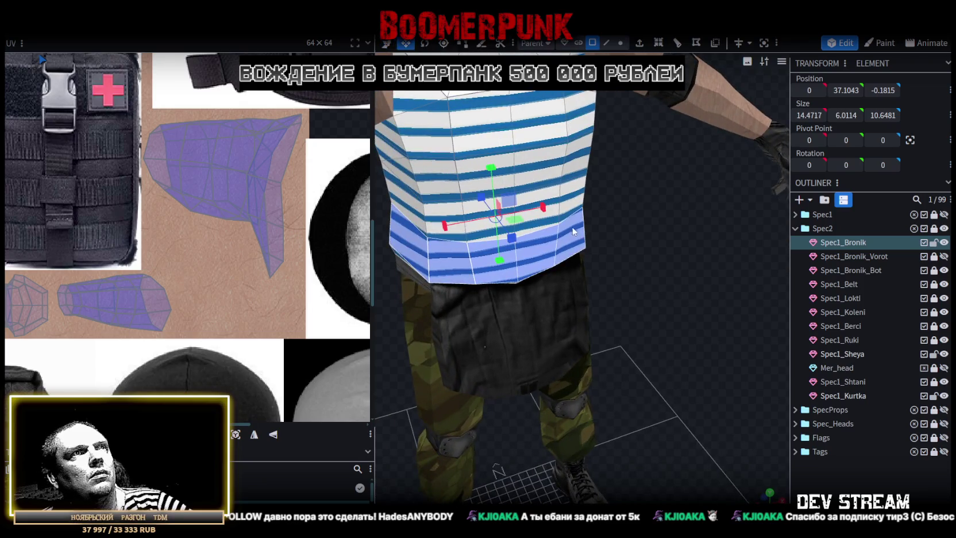
pyautogui.moveTo(545, 210); pyautogui.dragTo(738, 280)
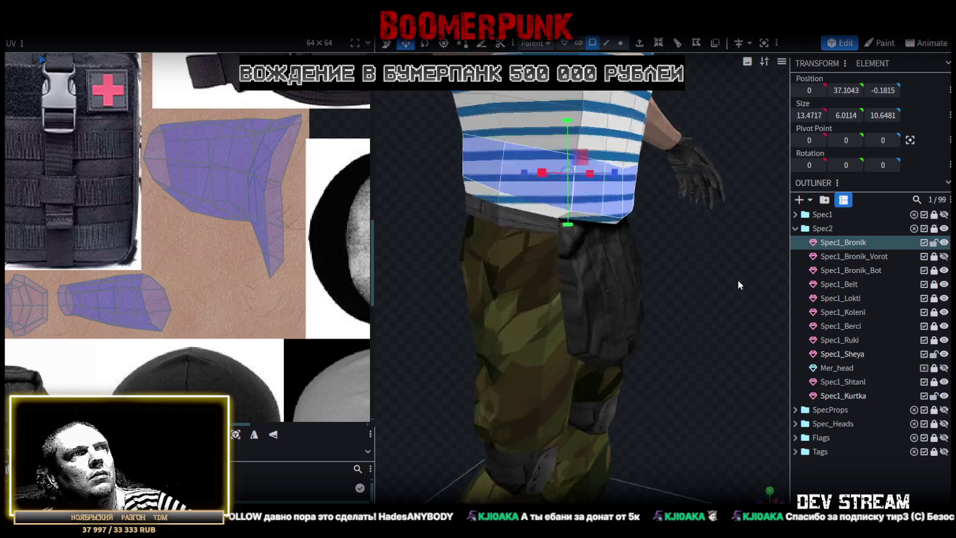
pyautogui.scroll(3, 735, 285)
pyautogui.moveTo(663, 169)
pyautogui.mouseDown()
pyautogui.moveTo(655, 166)
pyautogui.moveTo(718, 300)
pyautogui.moveTo(729, 292)
pyautogui.moveTo(458, 297)
pyautogui.moveTo(465, 294)
pyautogui.mouseUp()
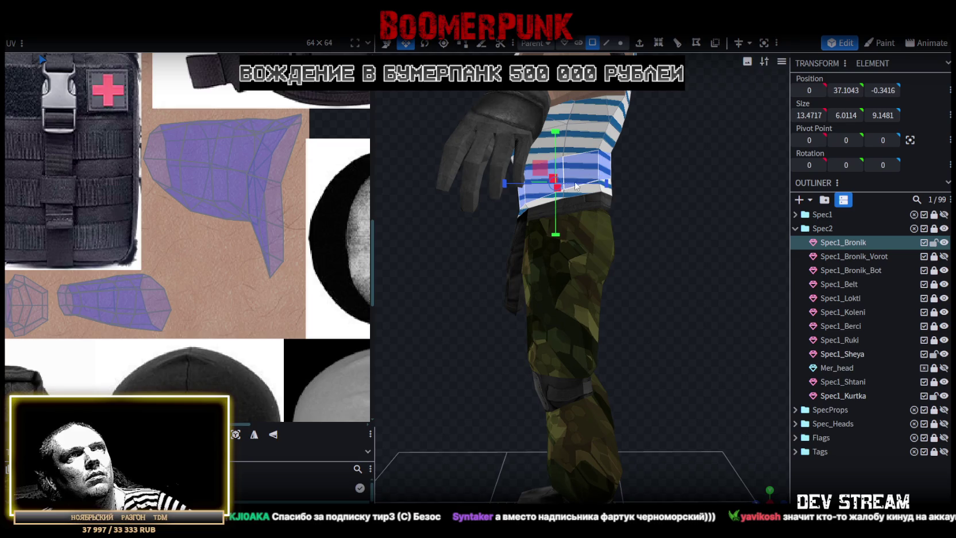
pyautogui.moveTo(651, 242)
pyautogui.mouseDown()
pyautogui.moveTo(659, 234)
pyautogui.moveTo(566, 187)
pyautogui.mouseUp()
# Nudge the chest section slightly along its depth, then deselect the vest
pyautogui.press('v')
pyautogui.moveTo(504, 191); pyautogui.dragTo(517, 189)
pyautogui.moveTo(657, 189); pyautogui.dragTo(606, 221)
pyautogui.scroll(-5, 606, 220)
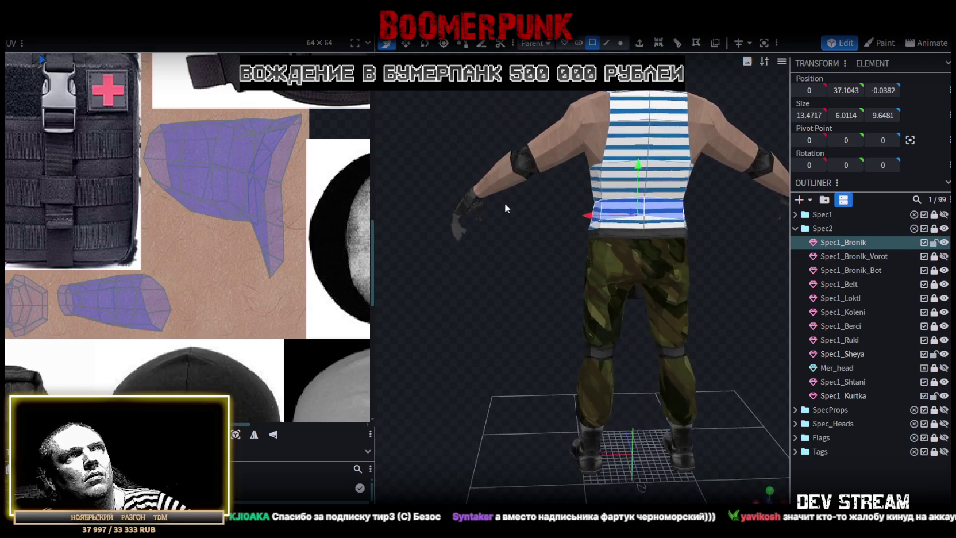
pyautogui.moveTo(497, 203)
pyautogui.mouseDown()
pyautogui.moveTo(746, 225)
pyautogui.moveTo(693, 226)
pyautogui.mouseUp()
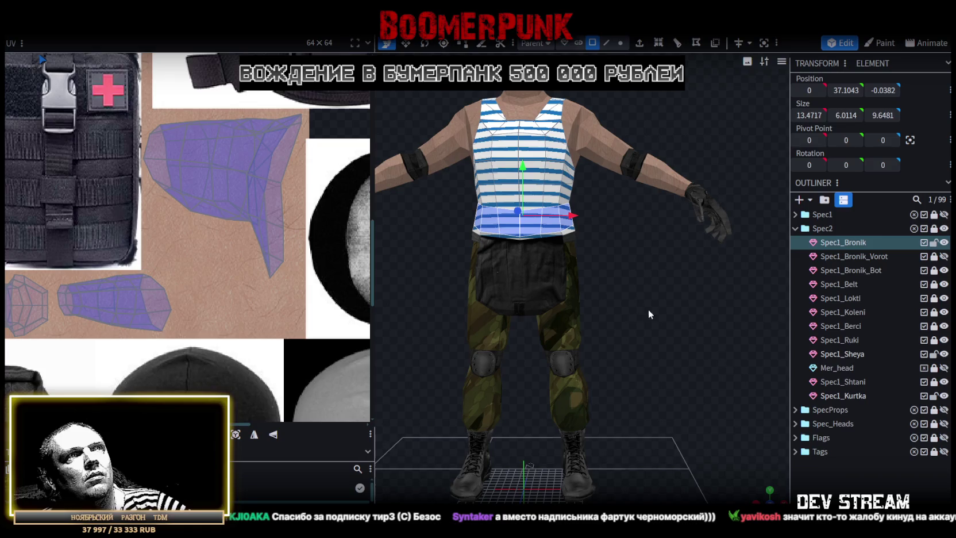
pyautogui.click(639, 285)
pyautogui.moveTo(639, 286)
pyautogui.mouseDown()
pyautogui.moveTo(515, 312)
pyautogui.moveTo(641, 309)
pyautogui.mouseUp()
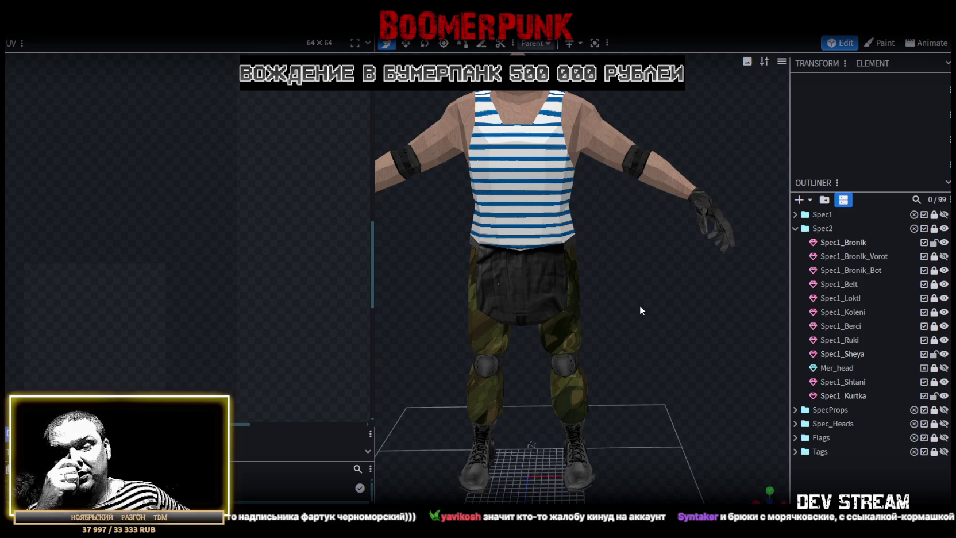
# Zoom in on the torso front and reselect the vest mesh Spec1_Bronik
pyautogui.moveTo(640, 304)
pyautogui.mouseDown()
pyautogui.moveTo(648, 280)
pyautogui.moveTo(538, 256)
pyautogui.moveTo(639, 266)
pyautogui.mouseUp()
pyautogui.scroll(3, 639, 267)
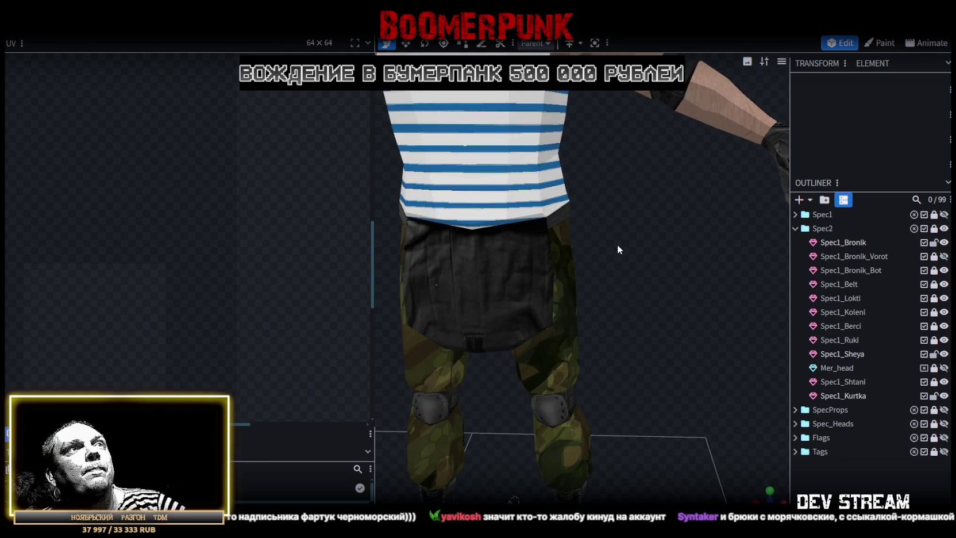
pyautogui.click(628, 291)
pyautogui.moveTo(636, 298)
pyautogui.mouseDown()
pyautogui.moveTo(605, 319)
pyautogui.moveTo(642, 317)
pyautogui.moveTo(650, 330)
pyautogui.mouseUp()
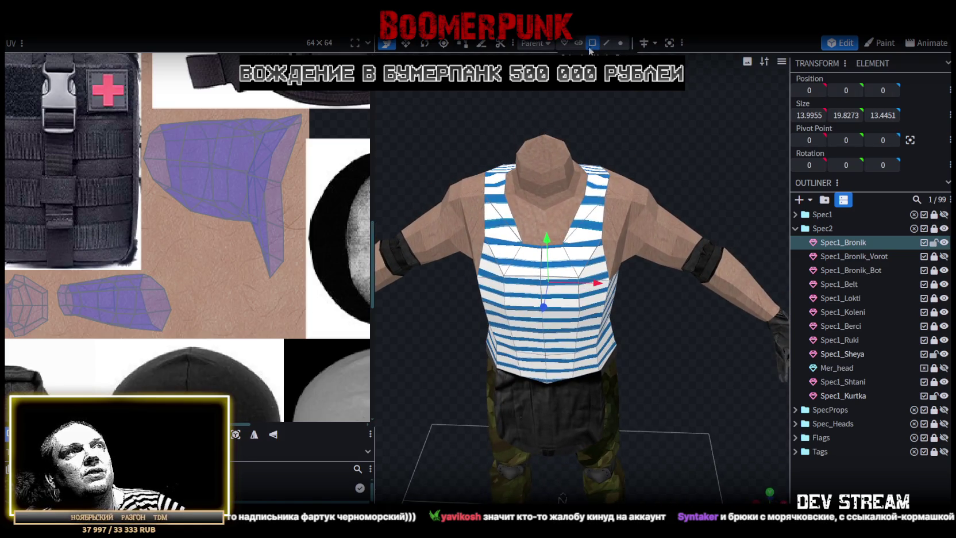
# Select the vest's front faces, sweeping neighbouring front faces into the selection
pyautogui.click(506, 327)
pyautogui.moveTo(644, 351)
pyautogui.mouseDown()
pyautogui.moveTo(664, 319)
pyautogui.moveTo(659, 306)
pyautogui.mouseUp()
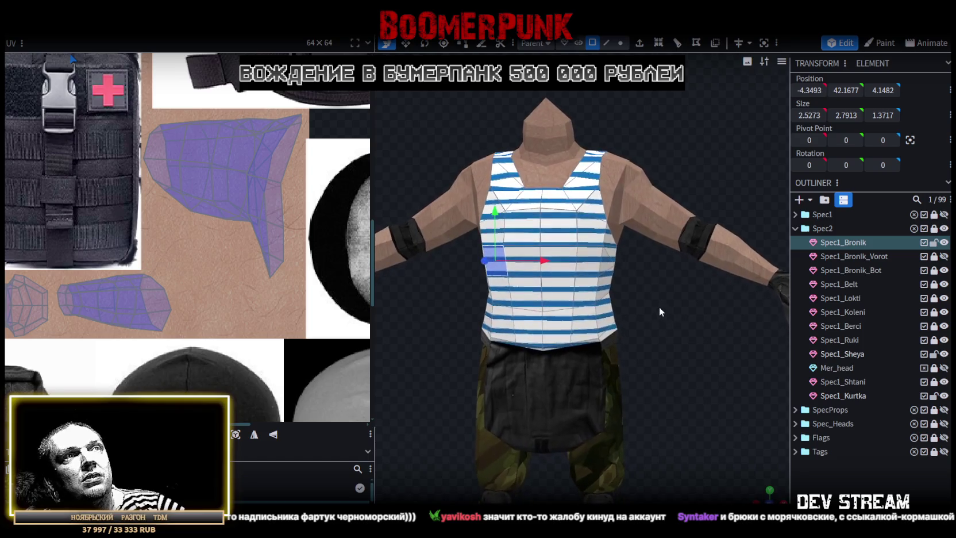
pyautogui.click(587, 243)
pyautogui.keyDown('shift'); pyautogui.click(509, 232); pyautogui.keyUp('shift')
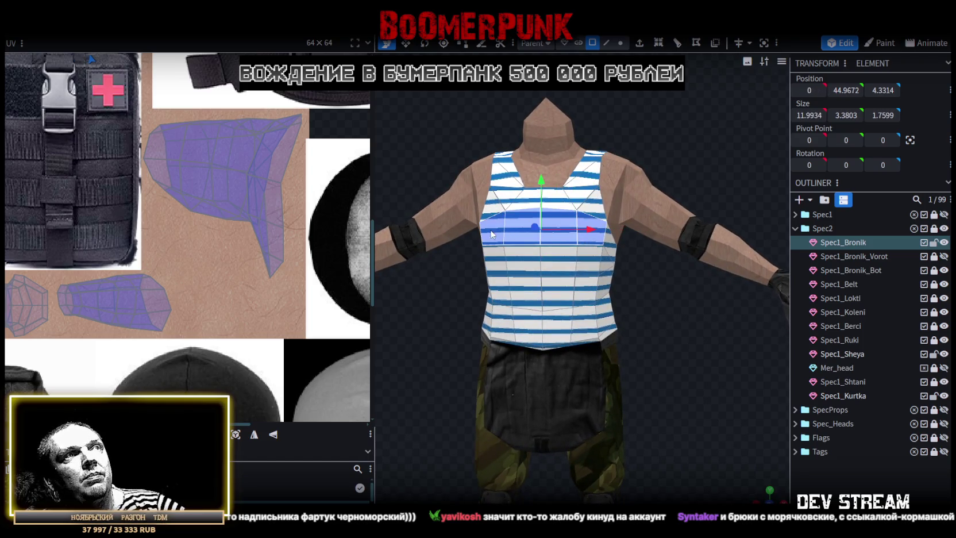
pyautogui.moveTo(659, 336)
pyautogui.mouseDown()
pyautogui.moveTo(667, 377)
pyautogui.moveTo(711, 371)
pyautogui.moveTo(725, 349)
pyautogui.moveTo(698, 315)
pyautogui.moveTo(595, 329)
pyautogui.moveTo(606, 314)
pyautogui.moveTo(598, 325)
pyautogui.moveTo(636, 326)
pyautogui.mouseUp()
pyautogui.moveTo(561, 259)
pyautogui.mouseDown()
pyautogui.moveTo(489, 261)
pyautogui.moveTo(495, 322)
pyautogui.moveTo(543, 288)
pyautogui.moveTo(567, 305)
pyautogui.mouseUp()
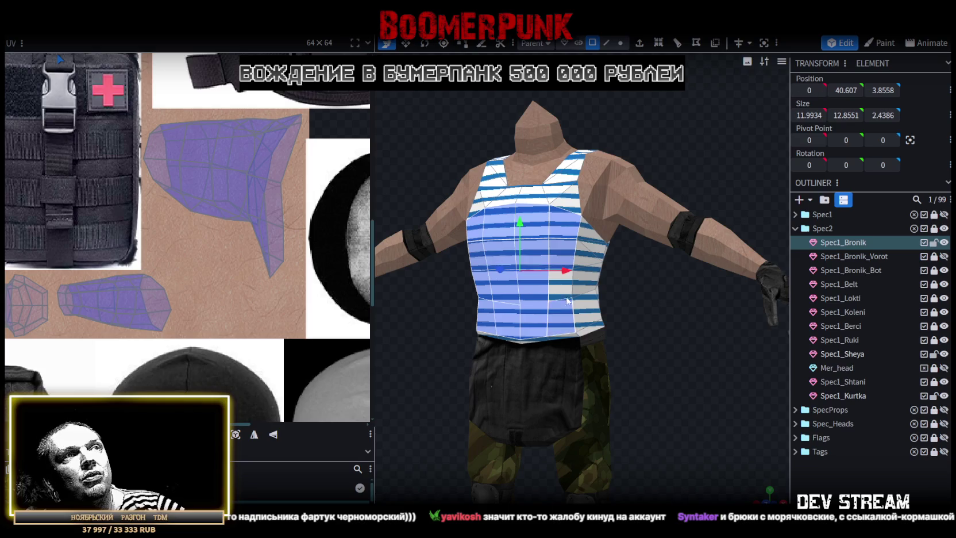
# Add the back and upper-back vest faces to the selection
pyautogui.moveTo(598, 310)
pyautogui.mouseDown(button='middle')
pyautogui.moveTo(523, 360)
pyautogui.moveTo(460, 327)
pyautogui.moveTo(523, 344)
pyautogui.mouseUp(button='middle')
pyautogui.moveTo(605, 177)
pyautogui.mouseDown()
pyautogui.moveTo(603, 257)
pyautogui.moveTo(612, 292)
pyautogui.moveTo(630, 259)
pyautogui.mouseUp()
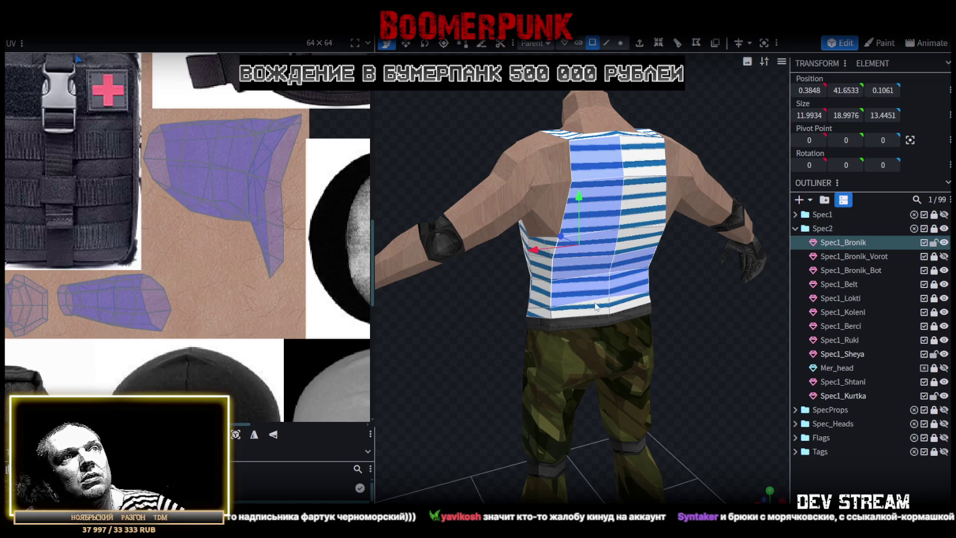
pyautogui.moveTo(637, 251); pyautogui.dragTo(644, 151)
pyautogui.moveTo(645, 150)
pyautogui.mouseDown(button='middle')
pyautogui.moveTo(619, 167)
pyautogui.moveTo(664, 205)
pyautogui.mouseUp(button='middle')
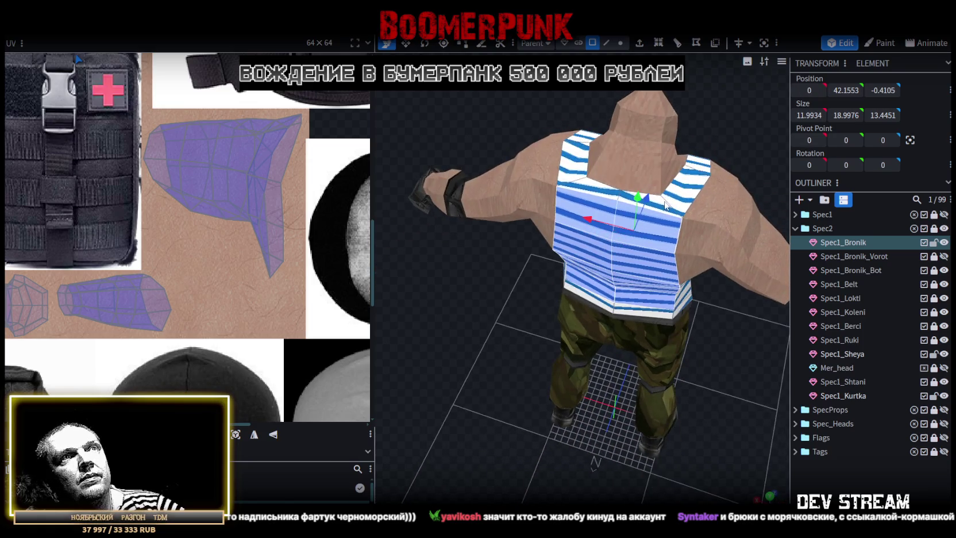
# Add the left and right shoulder strap faces and chest faces to the selection
pyautogui.moveTo(582, 186); pyautogui.dragTo(582, 140)
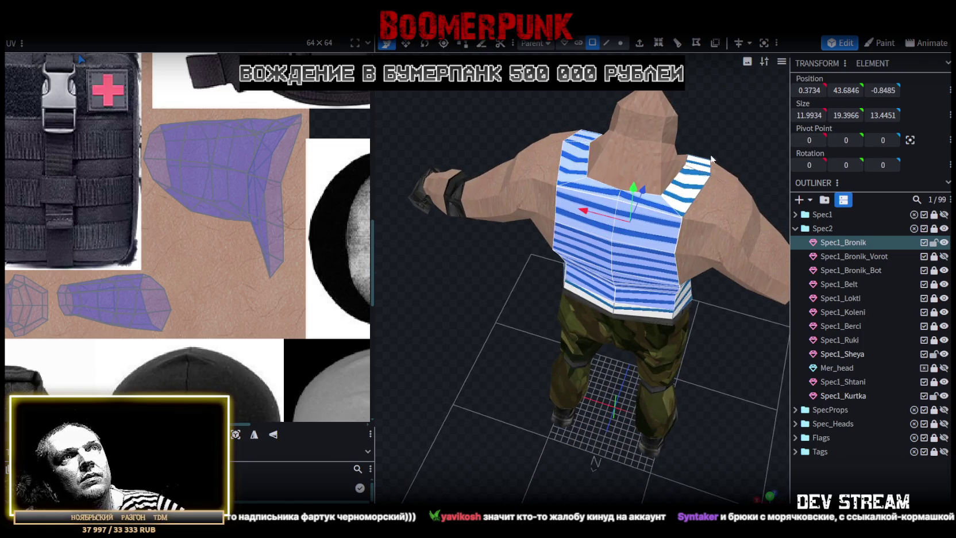
pyautogui.click(689, 194)
pyautogui.moveTo(689, 194); pyautogui.dragTo(544, 142, button='middle')
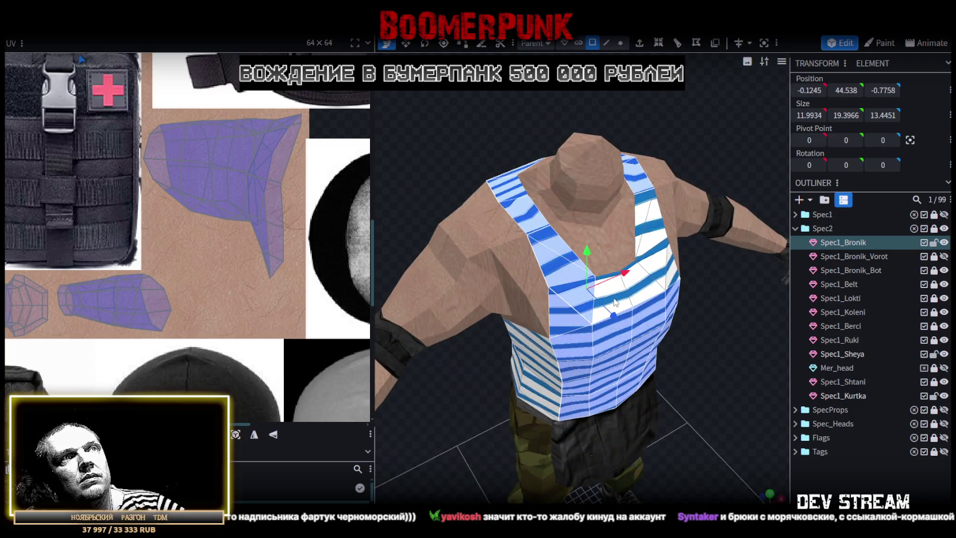
pyautogui.moveTo(613, 299); pyautogui.dragTo(658, 270)
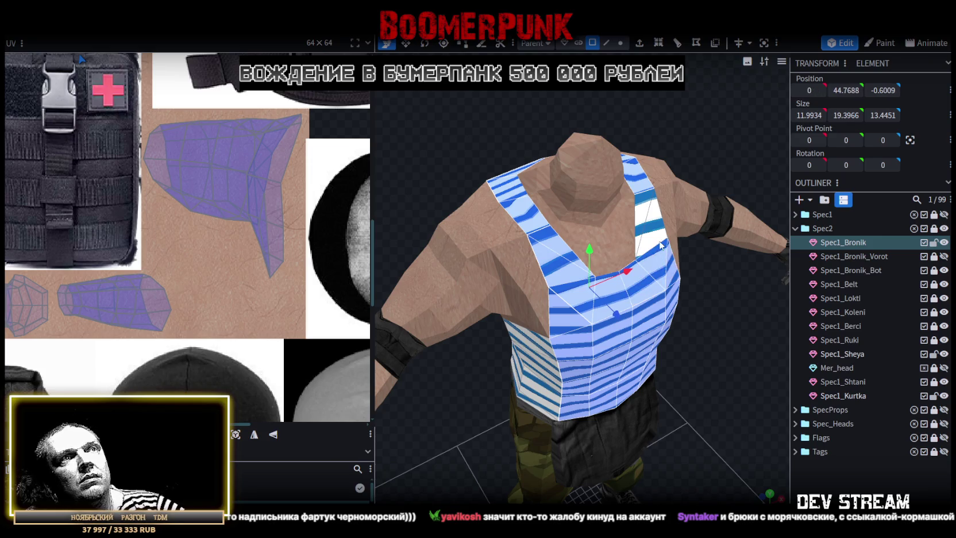
pyautogui.moveTo(643, 189)
pyautogui.mouseDown(button='middle')
pyautogui.moveTo(709, 393)
pyautogui.moveTo(650, 338)
pyautogui.moveTo(539, 324)
pyautogui.moveTo(629, 323)
pyautogui.moveTo(622, 322)
pyautogui.mouseUp(button='middle')
pyautogui.scroll(3, 622, 323)
pyautogui.scroll(2, 608, 322)
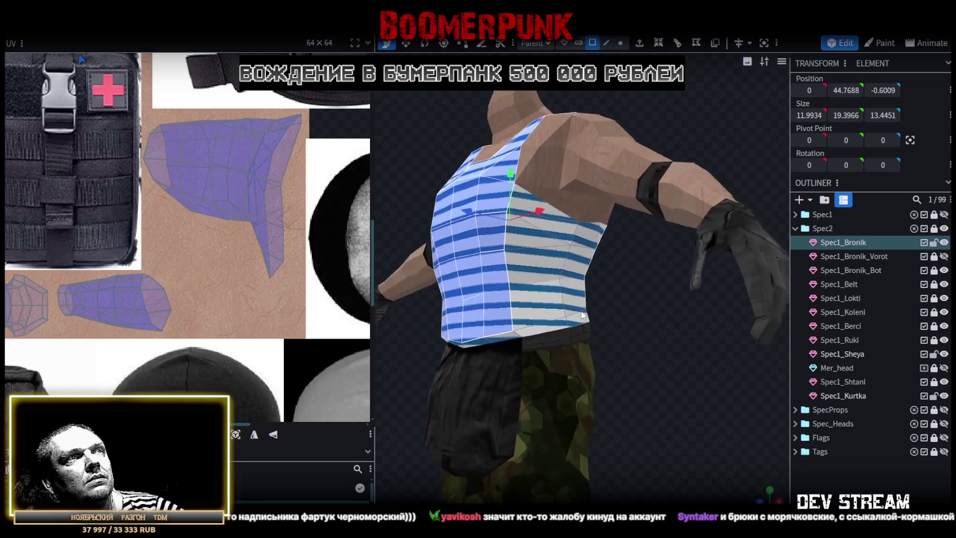
pyautogui.scroll(2, 597, 319)
pyautogui.scroll(1, 609, 336)
pyautogui.moveTo(609, 337)
pyautogui.mouseDown(button='middle')
pyautogui.moveTo(646, 347)
pyautogui.moveTo(640, 338)
pyautogui.moveTo(662, 362)
pyautogui.moveTo(643, 194)
pyautogui.mouseUp(button='middle')
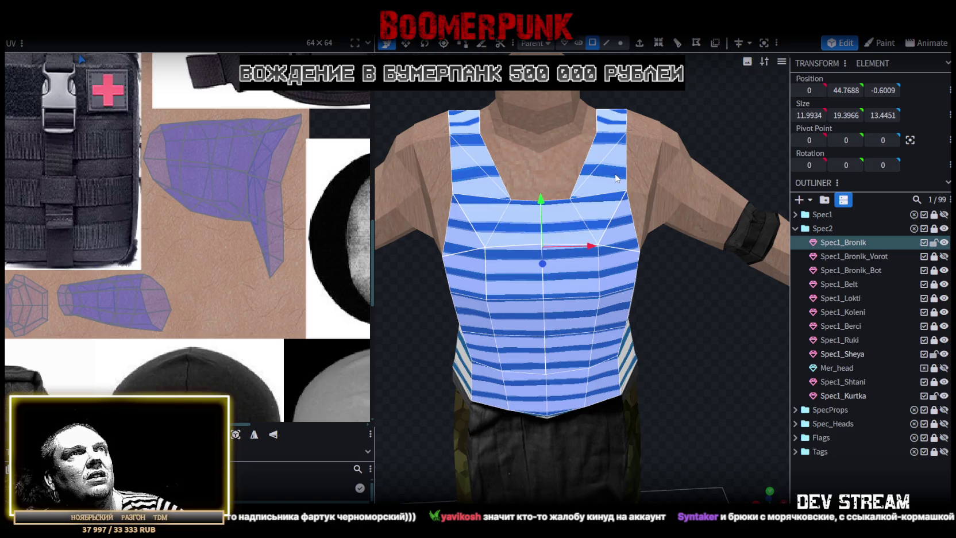
pyautogui.moveTo(696, 294)
pyautogui.mouseDown(button='middle')
pyautogui.moveTo(650, 310)
pyautogui.moveTo(682, 290)
pyautogui.moveTo(593, 132)
pyautogui.mouseUp(button='middle')
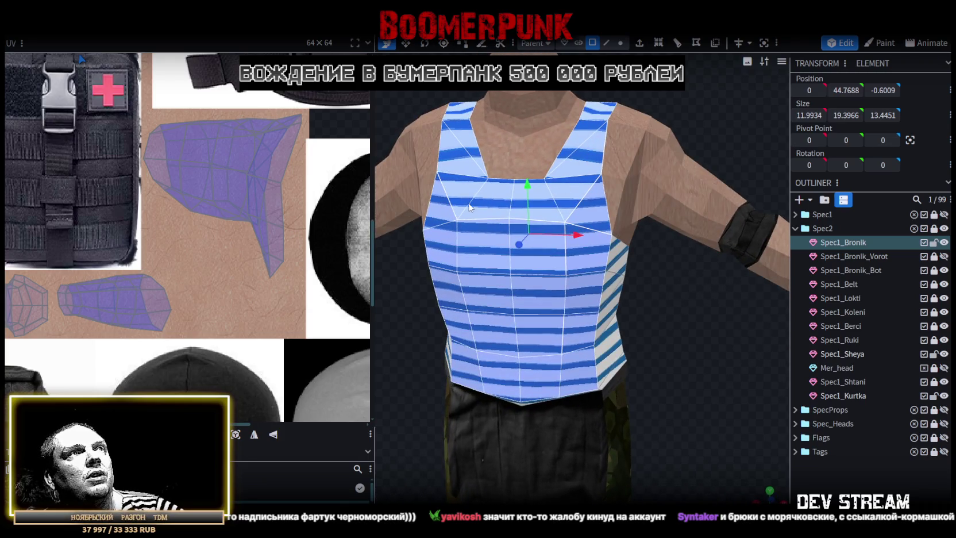
pyautogui.moveTo(663, 295)
pyautogui.mouseDown(button='middle')
pyautogui.moveTo(746, 301)
pyautogui.moveTo(560, 272)
pyautogui.moveTo(605, 255)
pyautogui.moveTo(610, 237)
pyautogui.moveTo(588, 254)
pyautogui.mouseUp(button='middle')
pyautogui.keyDown('shift'); pyautogui.click(549, 266); pyautogui.keyUp('shift')
pyautogui.moveTo(646, 299); pyautogui.dragTo(528, 299, button='middle')
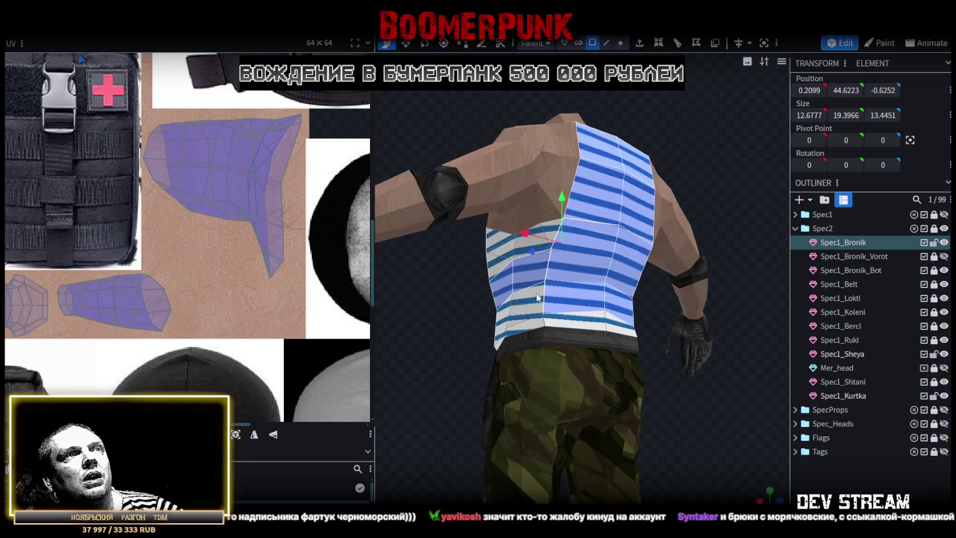
pyautogui.moveTo(706, 392)
pyautogui.mouseDown(button='middle')
pyautogui.moveTo(548, 360)
pyautogui.moveTo(728, 263)
pyautogui.moveTo(645, 255)
pyautogui.mouseUp(button='middle')
pyautogui.keyDown('shift'); pyautogui.click(706, 240); pyautogui.keyUp('shift')
pyautogui.moveTo(506, 130); pyautogui.dragTo(340, 169, button='middle')
pyautogui.moveTo(711, 347)
pyautogui.mouseDown(button='middle')
pyautogui.moveTo(613, 341)
pyautogui.moveTo(633, 361)
pyautogui.moveTo(598, 346)
pyautogui.moveTo(479, 341)
pyautogui.moveTo(537, 314)
pyautogui.moveTo(648, 326)
pyautogui.moveTo(690, 311)
pyautogui.moveTo(728, 314)
pyautogui.moveTo(575, 285)
pyautogui.mouseUp(button='middle')
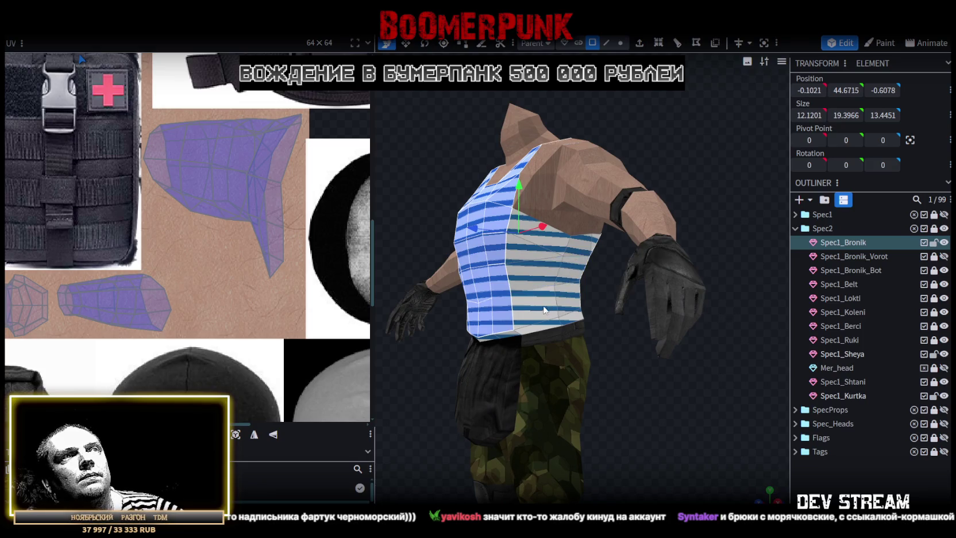
pyautogui.keyDown('shift'); pyautogui.click(564, 280); pyautogui.keyUp('shift')
pyautogui.moveTo(671, 377)
pyautogui.mouseDown(button='middle')
pyautogui.moveTo(552, 405)
pyautogui.moveTo(561, 392)
pyautogui.moveTo(631, 392)
pyautogui.moveTo(760, 416)
pyautogui.moveTo(639, 334)
pyautogui.moveTo(670, 349)
pyautogui.moveTo(667, 340)
pyautogui.mouseUp(button='middle')
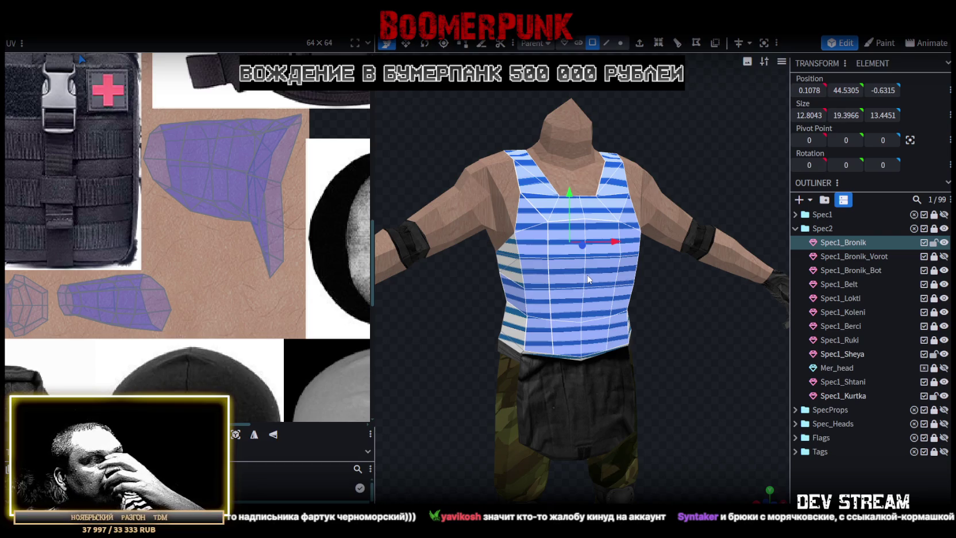
pyautogui.moveTo(686, 304)
pyautogui.mouseDown()
pyautogui.moveTo(620, 299)
pyautogui.moveTo(689, 299)
pyautogui.moveTo(648, 304)
pyautogui.moveTo(663, 322)
pyautogui.moveTo(678, 312)
pyautogui.moveTo(670, 302)
pyautogui.moveTo(669, 321)
pyautogui.mouseUp()
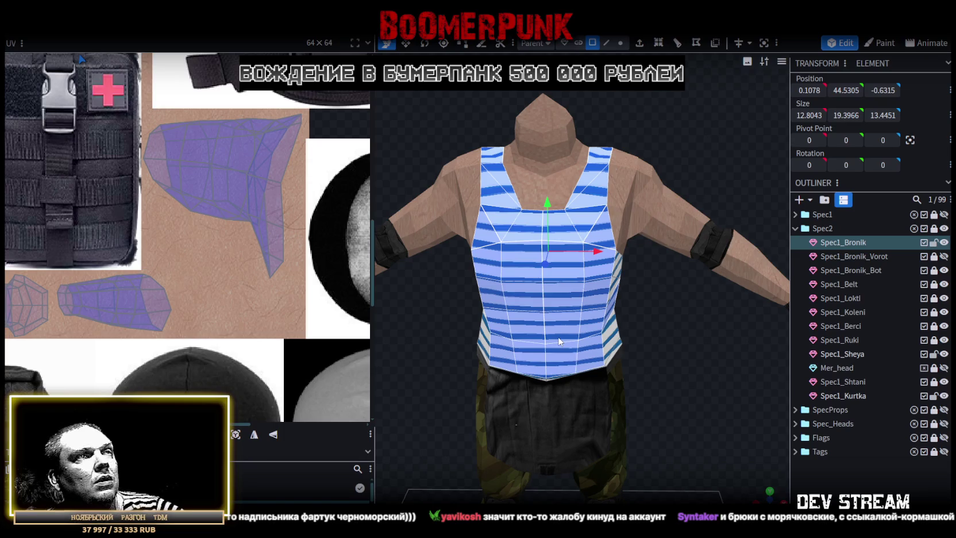
pyautogui.moveTo(652, 375)
pyautogui.mouseDown()
pyautogui.moveTo(674, 356)
pyautogui.moveTo(645, 370)
pyautogui.moveTo(566, 378)
pyautogui.moveTo(685, 370)
pyautogui.moveTo(695, 389)
pyautogui.mouseUp()
pyautogui.click(599, 241)
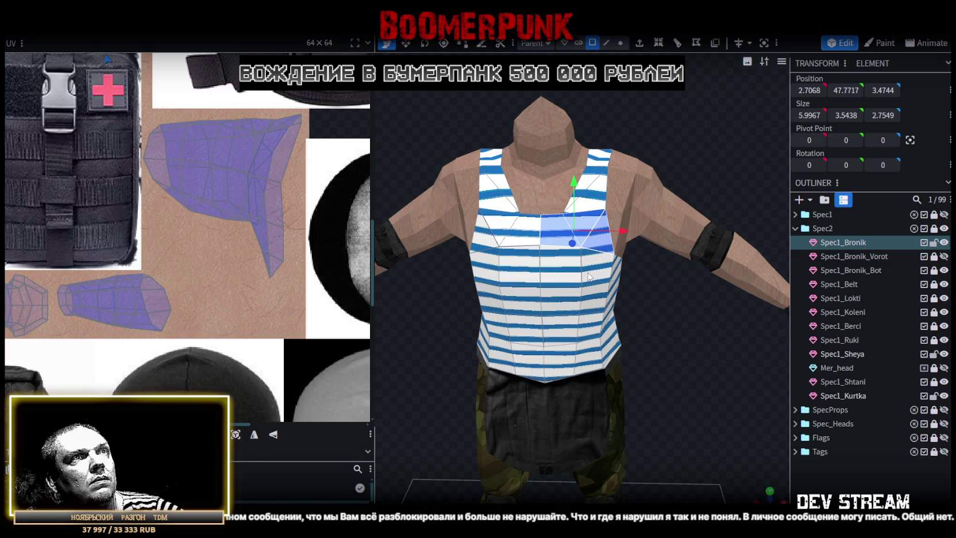
pyautogui.moveTo(692, 336)
pyautogui.mouseDown()
pyautogui.moveTo(710, 311)
pyautogui.moveTo(703, 288)
pyautogui.moveTo(709, 325)
pyautogui.mouseUp()
# Select the vest's front faces column by column, left, middle and right
pyautogui.click(527, 265)
pyautogui.keyDown('shift'); pyautogui.click(521, 282); pyautogui.keyUp('shift')
pyautogui.keyDown('shift'); pyautogui.click(524, 315); pyautogui.keyUp('shift')
pyautogui.keyDown('shift'); pyautogui.click(527, 347); pyautogui.keyUp('shift')
pyautogui.keyDown('shift'); pyautogui.click(560, 339); pyautogui.keyUp('shift')
pyautogui.keyDown('shift'); pyautogui.click(562, 319); pyautogui.keyUp('shift')
pyautogui.keyDown('shift'); pyautogui.click(564, 278); pyautogui.keyUp('shift')
pyautogui.keyDown('shift'); pyautogui.click(565, 244); pyautogui.keyUp('shift')
pyautogui.keyDown('shift'); pyautogui.click(597, 244); pyautogui.keyUp('shift')
pyautogui.keyDown('shift'); pyautogui.click(627, 244); pyautogui.keyUp('shift')
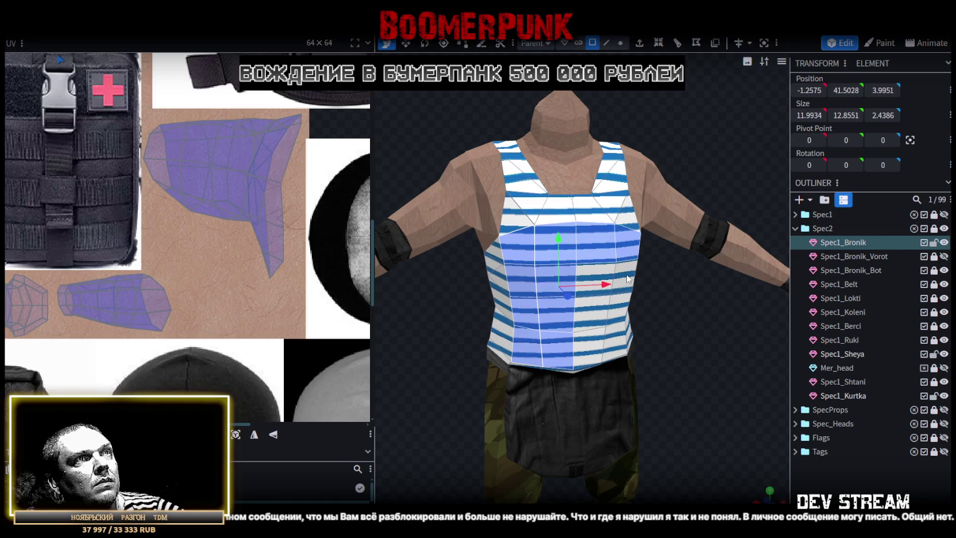
pyautogui.keyDown('shift'); pyautogui.click(591, 314); pyautogui.keyUp('shift')
pyautogui.keyDown('shift'); pyautogui.click(619, 309); pyautogui.keyUp('shift')
pyautogui.keyDown('shift'); pyautogui.click(613, 341); pyautogui.keyUp('shift')
pyautogui.keyDown('shift'); pyautogui.click(589, 354); pyautogui.keyUp('shift')
pyautogui.moveTo(661, 349); pyautogui.dragTo(685, 347)
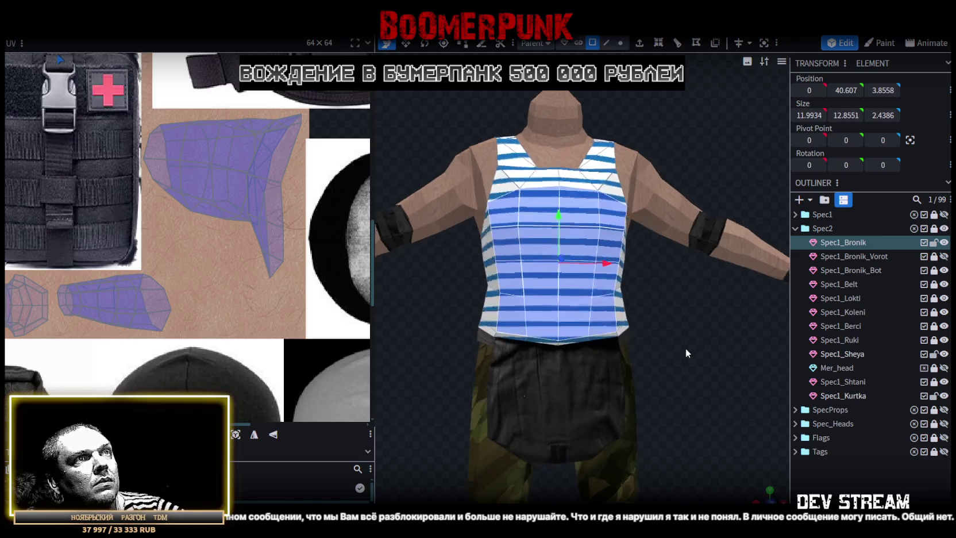
# Regenerate texture mapping on the selected front faces, then undo it
pyautogui.click(659, 45)
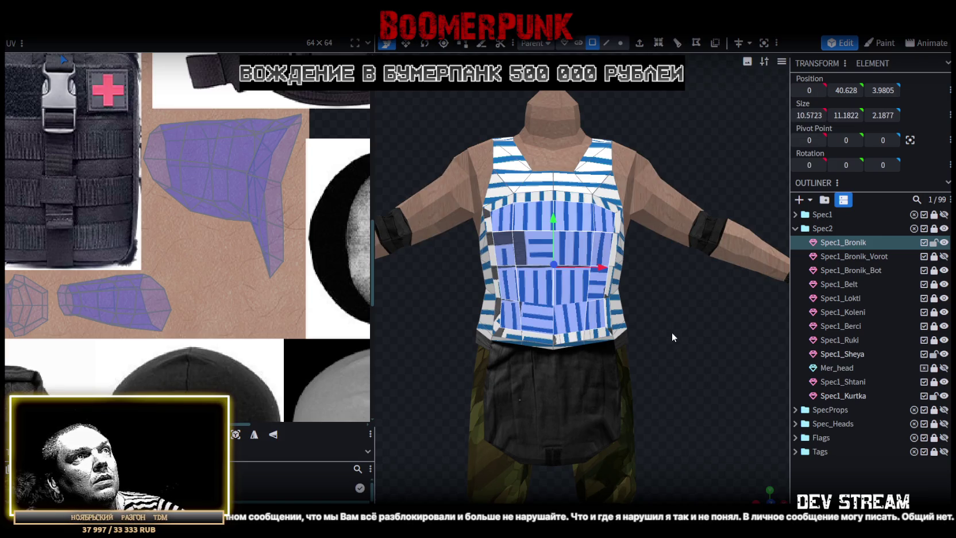
pyautogui.moveTo(676, 331)
pyautogui.mouseDown()
pyautogui.moveTo(729, 361)
pyautogui.moveTo(645, 325)
pyautogui.mouseUp()
pyautogui.scroll(3, 698, 347)
pyautogui.hotkey('ctrl', 'z')
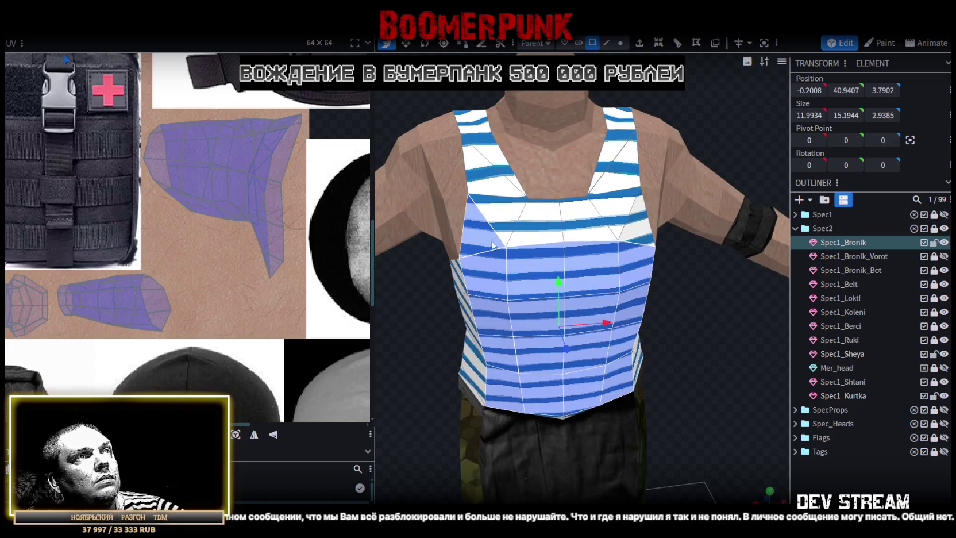
# Add the upper front faces, both shoulder strap faces and a top face to the selection
pyautogui.keyDown('shift'); pyautogui.click(537, 235); pyautogui.keyUp('shift')
pyautogui.keyDown('shift'); pyautogui.click(587, 225); pyautogui.keyUp('shift')
pyautogui.keyDown('shift'); pyautogui.click(622, 222); pyautogui.keyUp('shift')
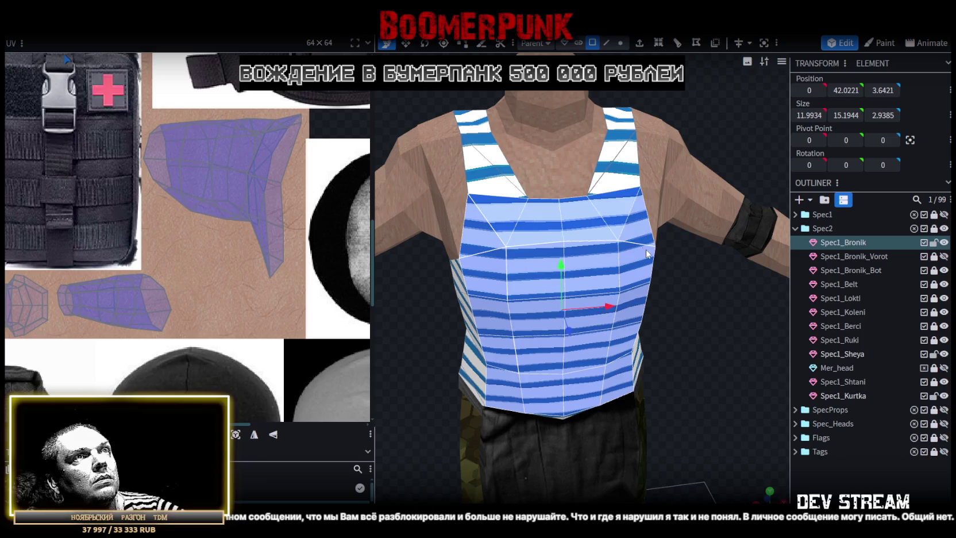
pyautogui.keyDown('shift'); pyautogui.click(618, 179); pyautogui.keyUp('shift')
pyautogui.keyDown('shift'); pyautogui.click(619, 119); pyautogui.keyUp('shift')
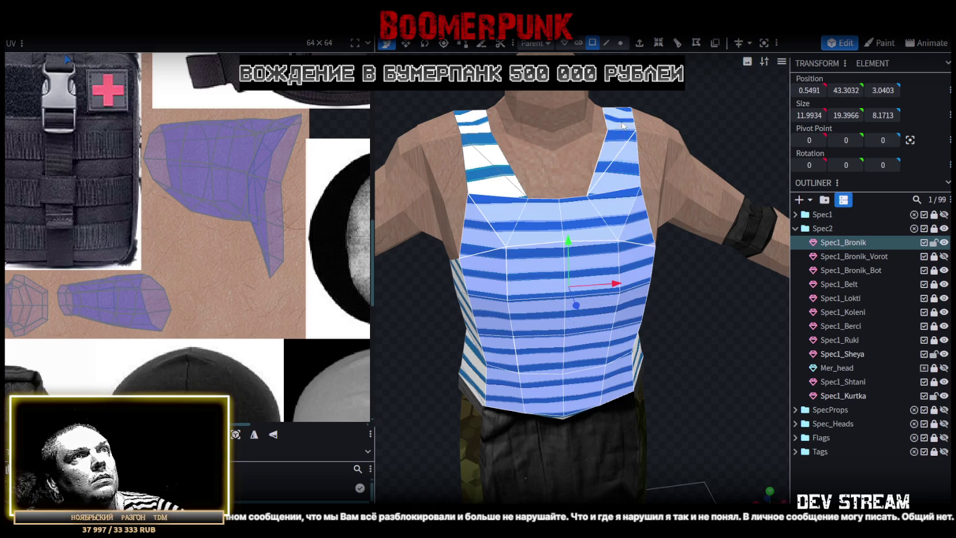
pyautogui.moveTo(704, 107); pyautogui.dragTo(483, 235)
pyautogui.keyDown('shift'); pyautogui.click(483, 235); pyautogui.keyUp('shift')
pyautogui.keyDown('shift'); pyautogui.click(463, 151); pyautogui.keyUp('shift')
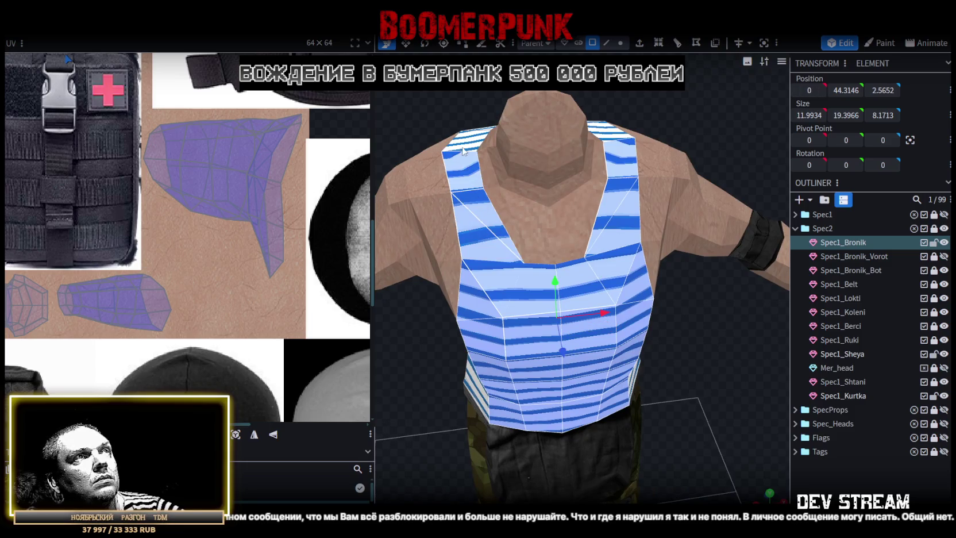
pyautogui.moveTo(467, 119)
pyautogui.mouseDown()
pyautogui.moveTo(448, 154)
pyautogui.moveTo(491, 218)
pyautogui.mouseUp()
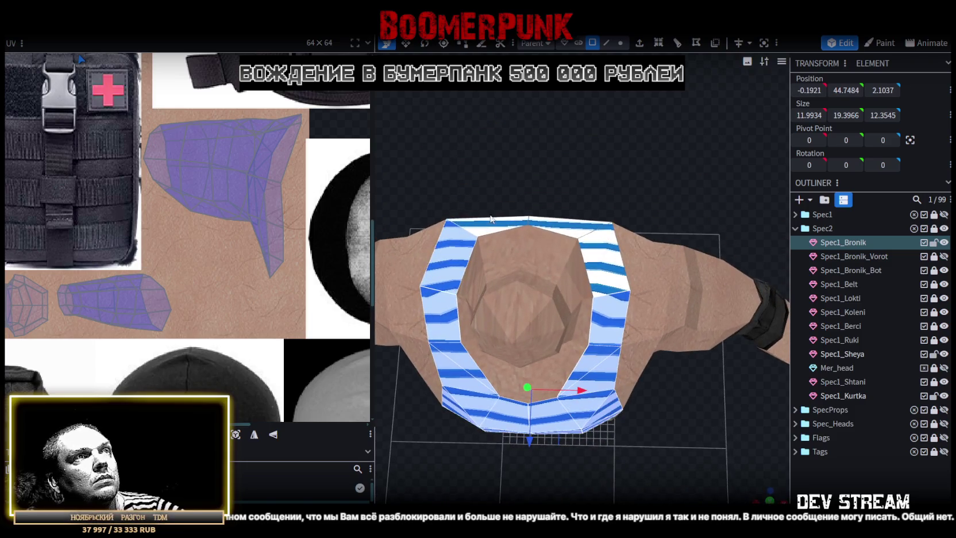
pyautogui.keyDown('shift'); pyautogui.click(607, 278); pyautogui.keyUp('shift')
# Add the back vest faces, then regenerate the mapping across the whole vest mesh
pyautogui.moveTo(696, 177)
pyautogui.mouseDown()
pyautogui.moveTo(454, 149)
pyautogui.moveTo(624, 184)
pyautogui.mouseUp()
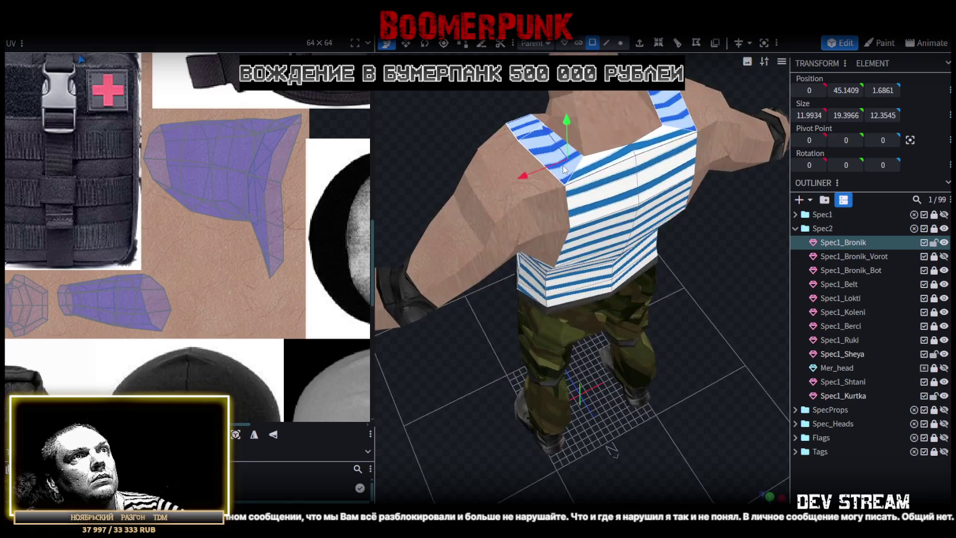
pyautogui.keyDown('shift'); pyautogui.click(623, 184); pyautogui.keyUp('shift')
pyautogui.keyDown('shift'); pyautogui.click(663, 151); pyautogui.keyUp('shift')
pyautogui.keyDown('shift'); pyautogui.click(656, 204); pyautogui.keyUp('shift')
pyautogui.keyDown('shift'); pyautogui.click(611, 231); pyautogui.keyUp('shift')
pyautogui.moveTo(604, 292)
pyautogui.mouseDown()
pyautogui.moveTo(694, 289)
pyautogui.moveTo(587, 242)
pyautogui.mouseUp()
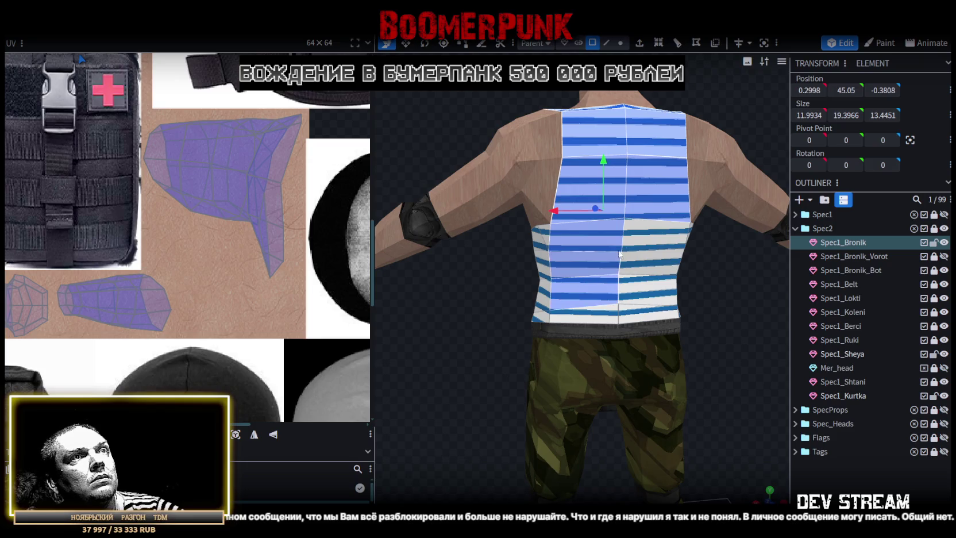
pyautogui.moveTo(736, 311)
pyautogui.mouseDown()
pyautogui.moveTo(524, 292)
pyautogui.moveTo(659, 258)
pyautogui.mouseUp()
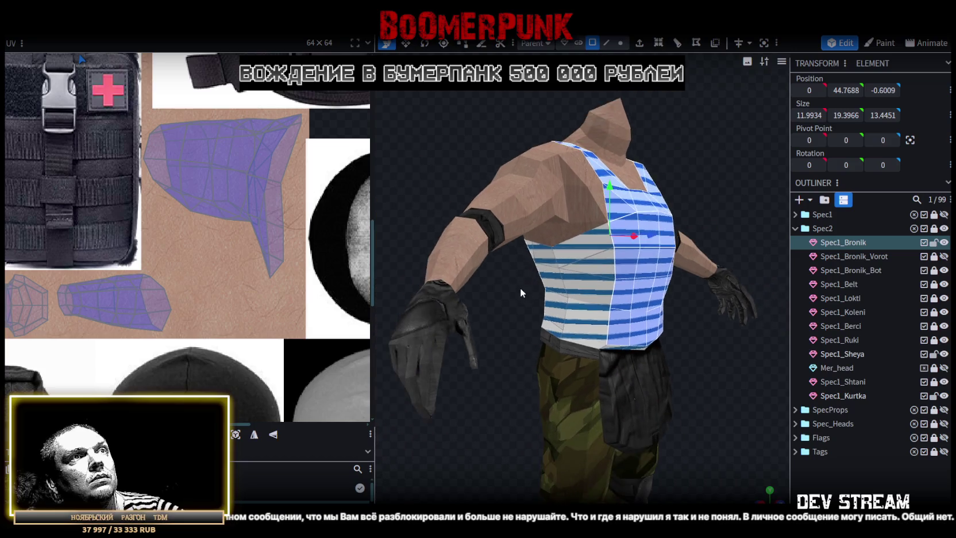
pyautogui.moveTo(714, 287); pyautogui.dragTo(521, 323)
pyautogui.moveTo(612, 343)
pyautogui.mouseDown()
pyautogui.moveTo(702, 397)
pyautogui.moveTo(740, 92)
pyautogui.mouseUp()
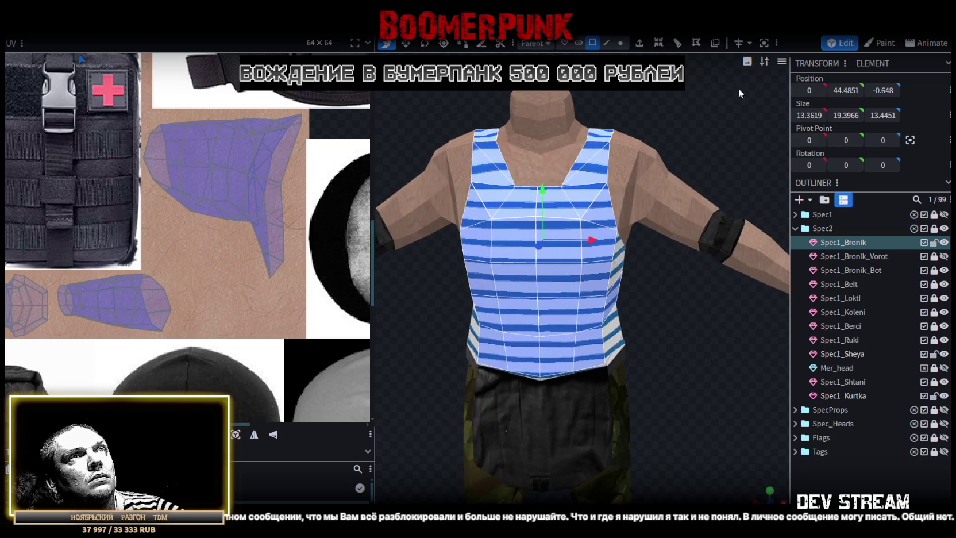
pyautogui.click(659, 43)
pyautogui.moveTo(656, 317)
pyautogui.mouseDown()
pyautogui.moveTo(602, 300)
pyautogui.moveTo(506, 297)
pyautogui.moveTo(387, 316)
pyautogui.moveTo(410, 340)
pyautogui.moveTo(461, 355)
pyautogui.moveTo(517, 350)
pyautogui.moveTo(585, 309)
pyautogui.moveTo(385, 309)
pyautogui.moveTo(391, 340)
pyautogui.moveTo(427, 350)
pyautogui.moveTo(461, 341)
pyautogui.moveTo(426, 314)
pyautogui.moveTo(536, 352)
pyautogui.mouseUp()
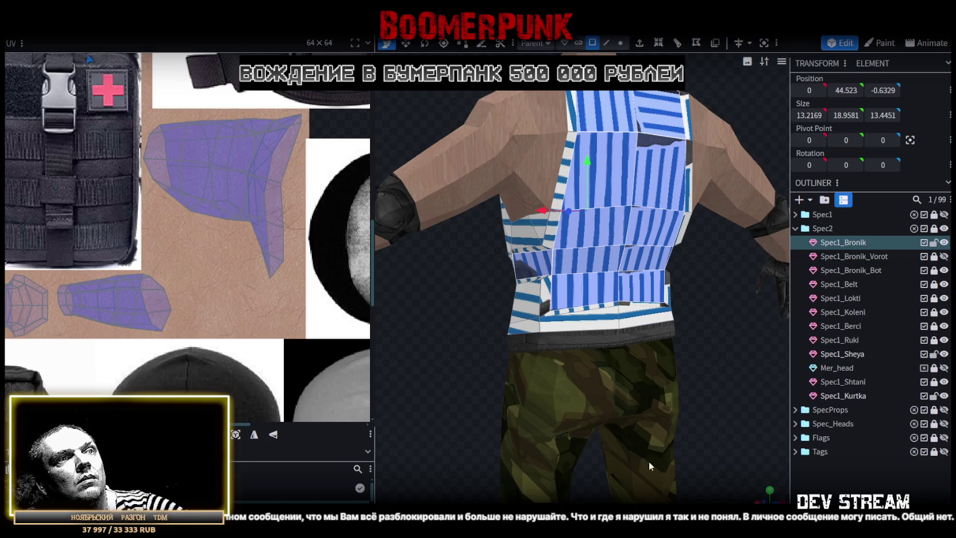
pyautogui.moveTo(481, 373); pyautogui.dragTo(468, 356)
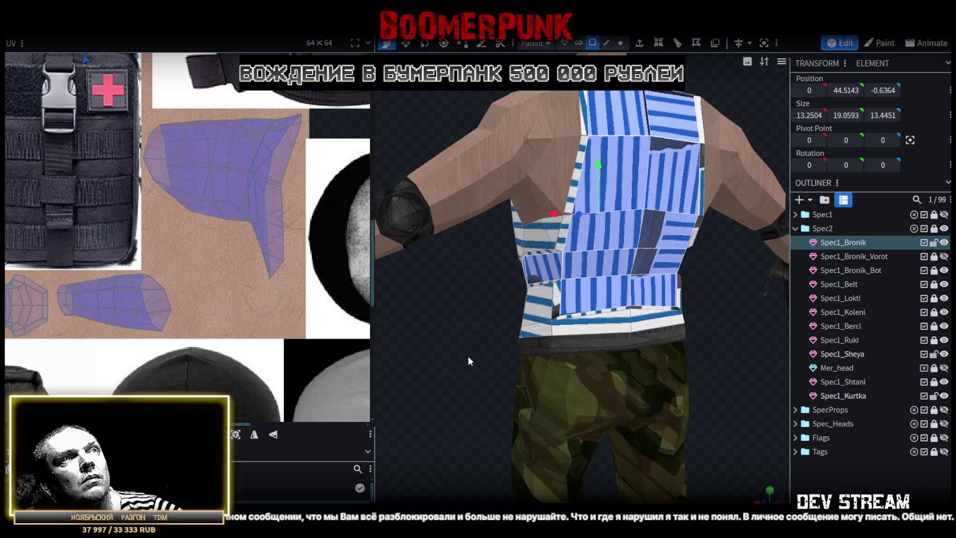
pyautogui.moveTo(762, 496)
pyautogui.mouseDown()
pyautogui.moveTo(674, 446)
pyautogui.moveTo(742, 433)
pyautogui.mouseUp()
pyautogui.scroll(5, 745, 434)
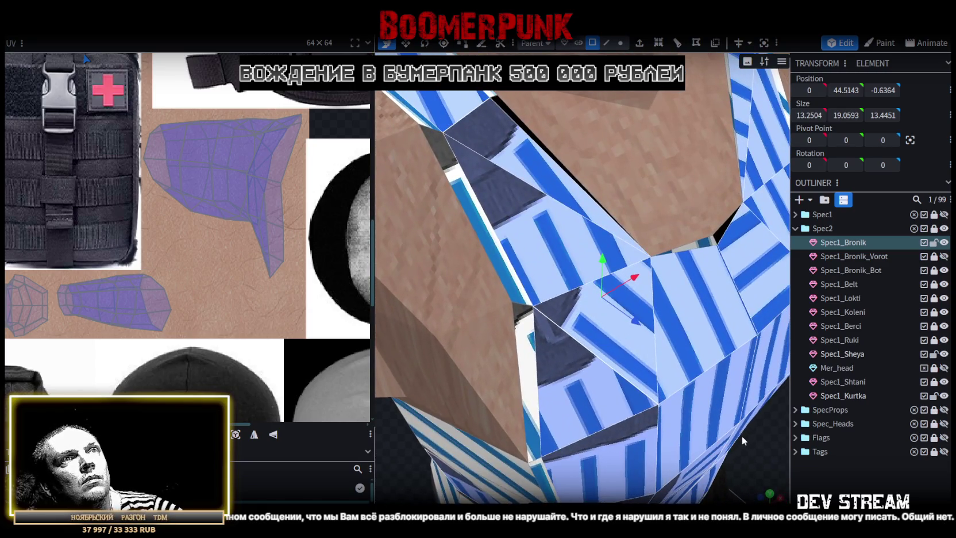
pyautogui.scroll(-5, 742, 435)
pyautogui.moveTo(729, 428)
pyautogui.mouseDown()
pyautogui.moveTo(685, 419)
pyautogui.moveTo(676, 429)
pyautogui.mouseUp()
pyautogui.scroll(-3, 676, 430)
pyautogui.scroll(-2, 693, 374)
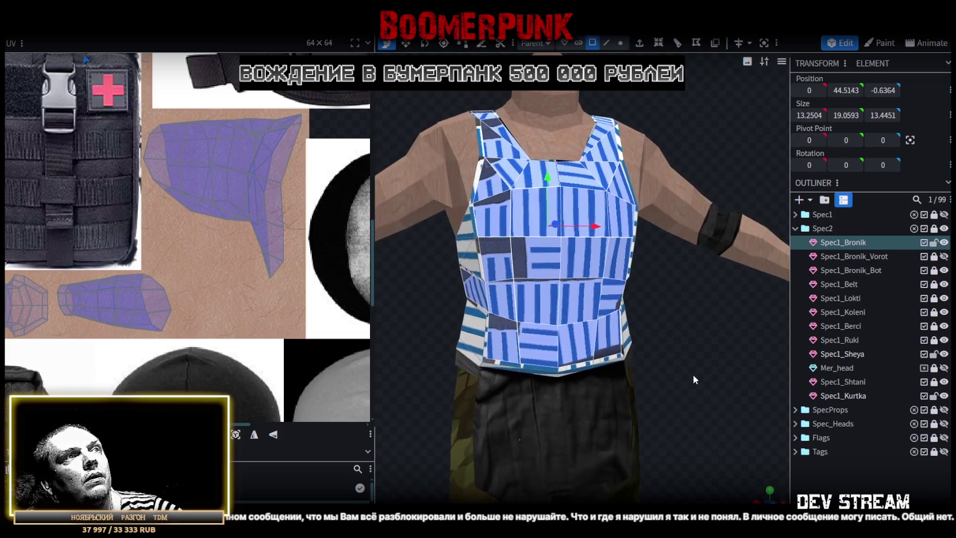
pyautogui.moveTo(693, 374)
pyautogui.mouseDown()
pyautogui.moveTo(710, 356)
pyautogui.moveTo(729, 370)
pyautogui.moveTo(714, 359)
pyautogui.moveTo(840, 364)
pyautogui.moveTo(743, 363)
pyautogui.moveTo(736, 353)
pyautogui.mouseUp()
pyautogui.press('KP_1')
pyautogui.moveTo(678, 411)
pyautogui.mouseDown()
pyautogui.moveTo(620, 424)
pyautogui.moveTo(622, 416)
pyautogui.mouseUp()
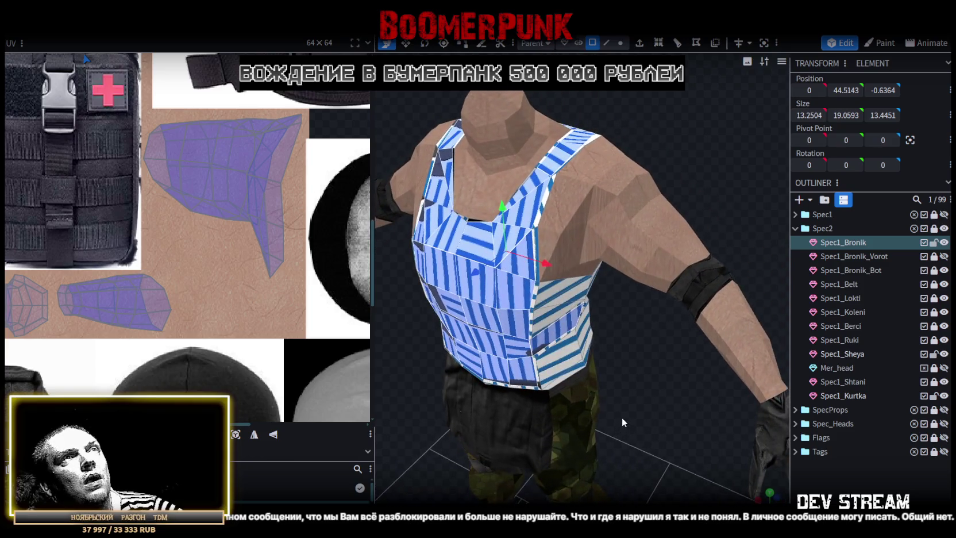
# Extrude the vest faces outwards by 0.5, then select the upper-left strap face
pyautogui.click(640, 44)
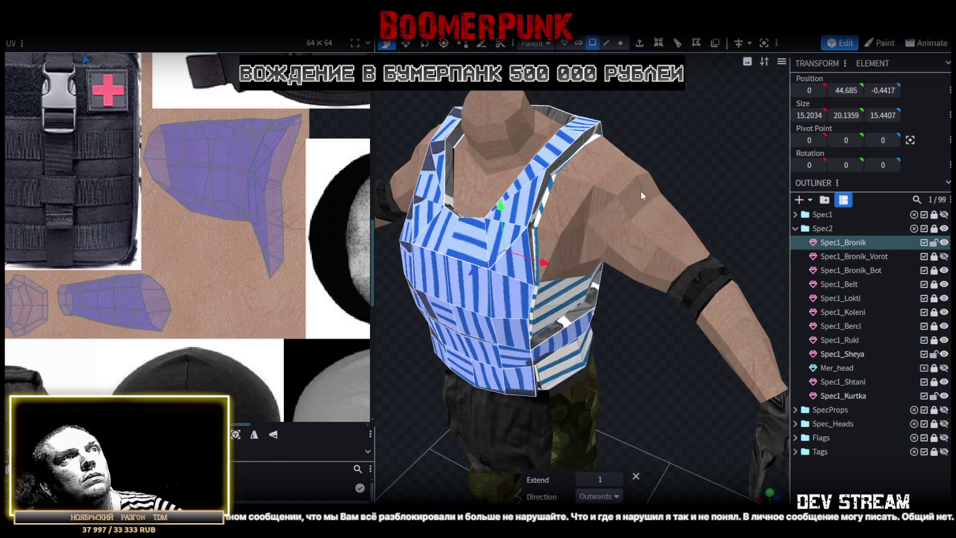
pyautogui.click(582, 480)
pyautogui.moveTo(645, 409); pyautogui.dragTo(433, 416)
pyautogui.moveTo(700, 374)
pyautogui.mouseDown()
pyautogui.moveTo(615, 408)
pyautogui.moveTo(432, 393)
pyautogui.mouseUp()
pyautogui.moveTo(415, 135)
pyautogui.mouseDown()
pyautogui.moveTo(442, 158)
pyautogui.moveTo(432, 144)
pyautogui.mouseUp()
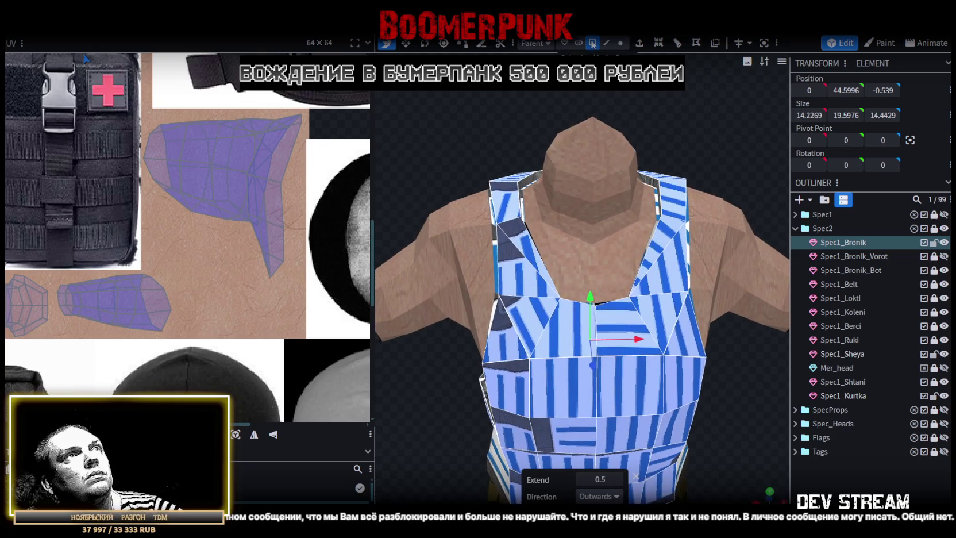
pyautogui.scroll(-2, 540, 201)
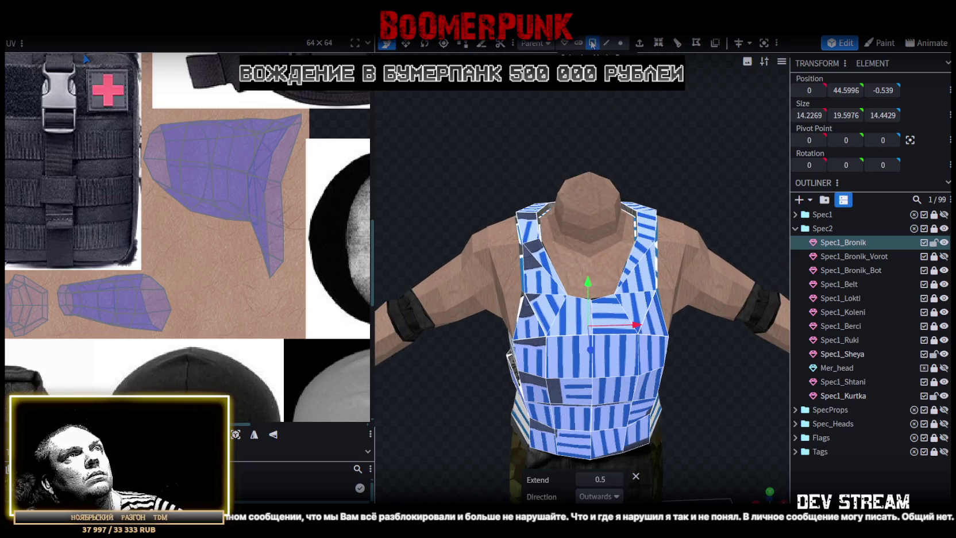
pyautogui.click(538, 264)
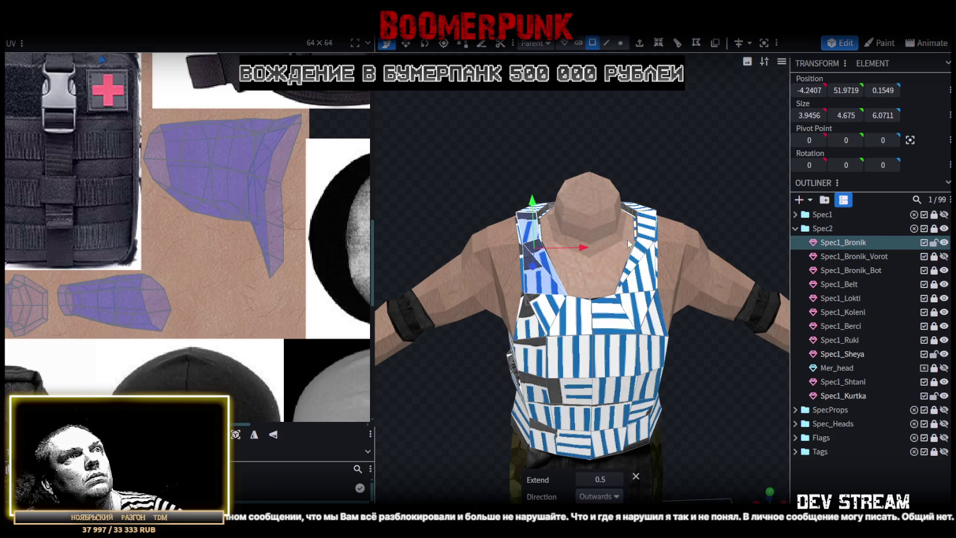
pyautogui.moveTo(471, 163)
pyautogui.mouseDown()
pyautogui.moveTo(570, 192)
pyautogui.moveTo(543, 252)
pyautogui.mouseUp()
pyautogui.moveTo(515, 170)
pyautogui.mouseDown()
pyautogui.moveTo(441, 170)
pyautogui.moveTo(585, 257)
pyautogui.moveTo(562, 251)
pyautogui.mouseUp()
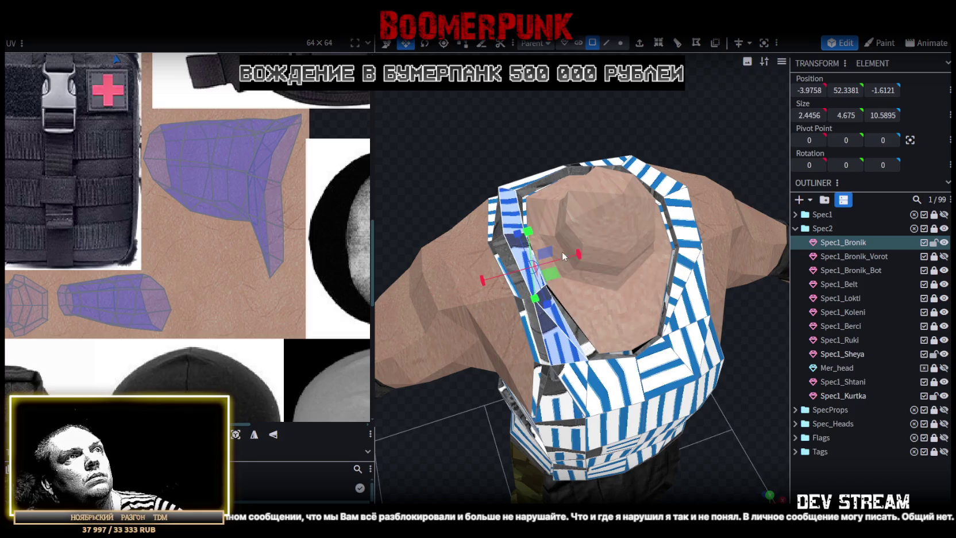
pyautogui.click(506, 211)
pyautogui.moveTo(554, 198); pyautogui.dragTo(547, 200)
pyautogui.moveTo(477, 147)
pyautogui.mouseDown()
pyautogui.moveTo(531, 151)
pyautogui.moveTo(698, 129)
pyautogui.mouseUp()
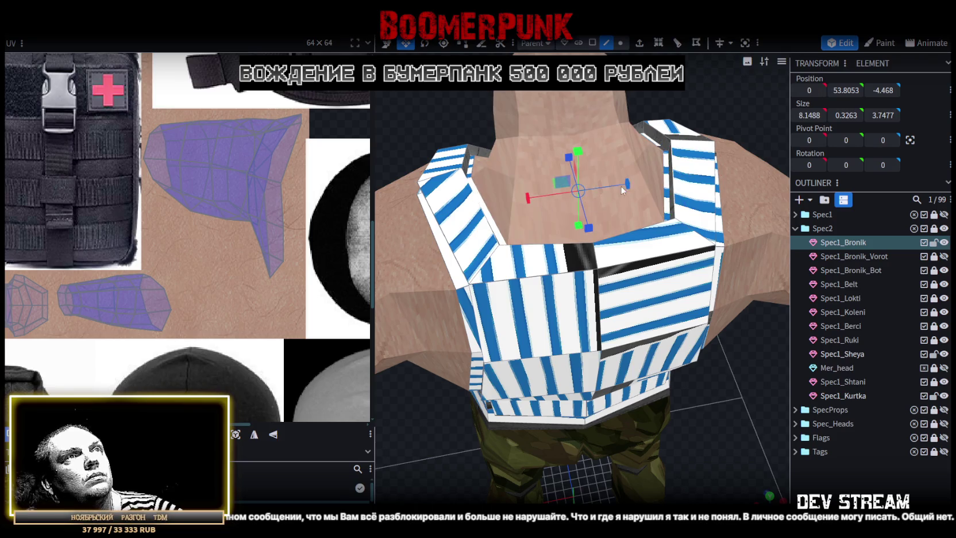
pyautogui.moveTo(627, 184); pyautogui.dragTo(629, 185)
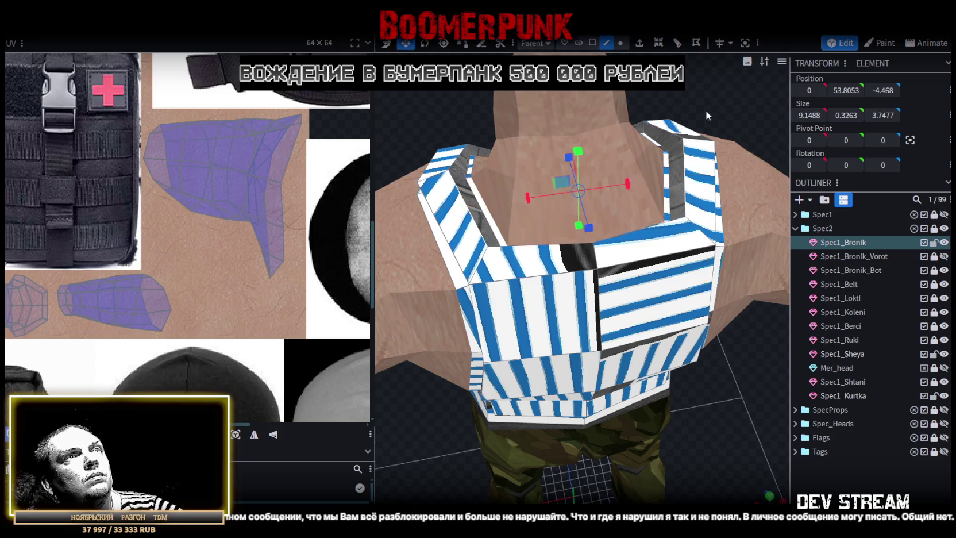
pyautogui.moveTo(705, 116); pyautogui.dragTo(476, 226)
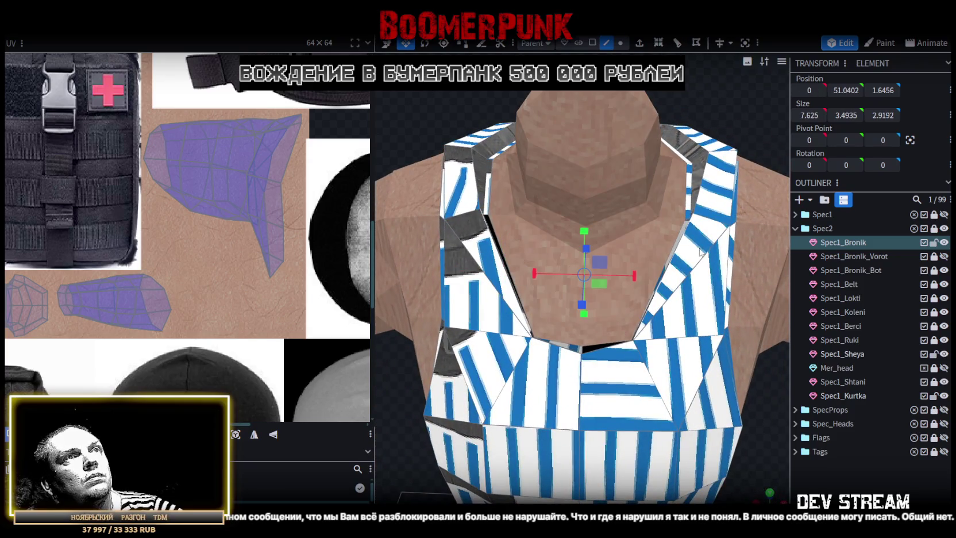
pyautogui.moveTo(635, 275); pyautogui.dragTo(645, 272)
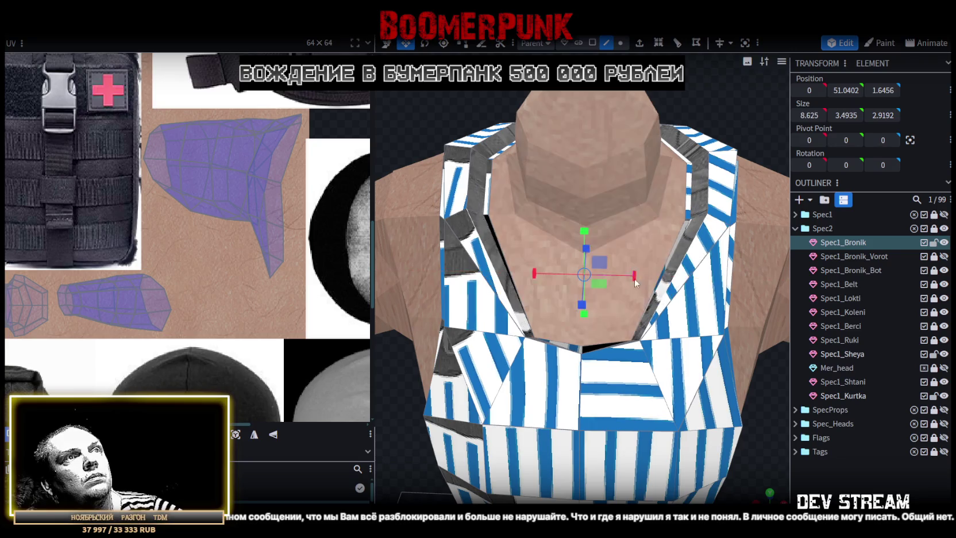
pyautogui.moveTo(729, 116)
pyautogui.mouseDown()
pyautogui.moveTo(685, 89)
pyautogui.moveTo(470, 357)
pyautogui.moveTo(411, 337)
pyautogui.moveTo(413, 305)
pyautogui.moveTo(564, 384)
pyautogui.mouseUp()
pyautogui.moveTo(700, 359)
pyautogui.mouseDown()
pyautogui.moveTo(599, 316)
pyautogui.moveTo(763, 381)
pyautogui.moveTo(718, 342)
pyautogui.mouseUp()
pyautogui.click(621, 45)
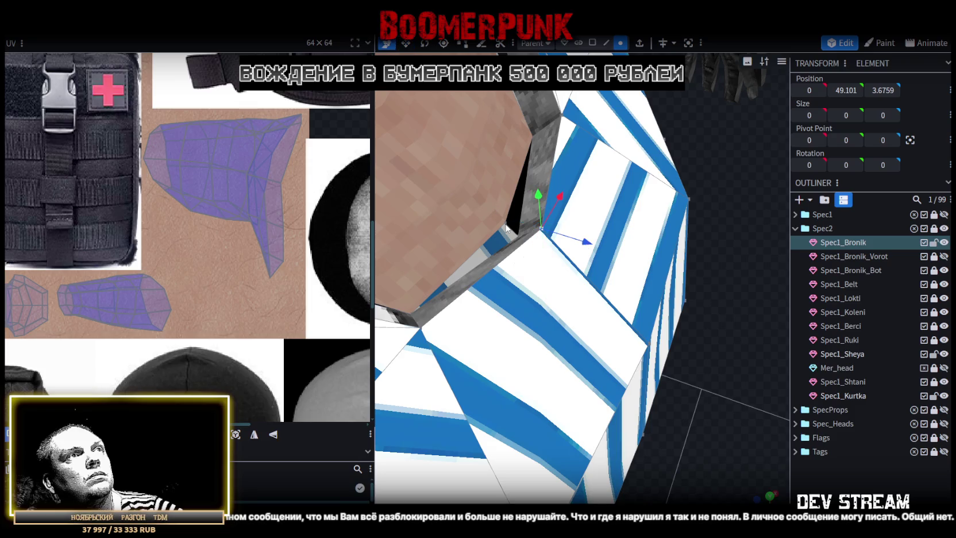
# Leave paint mode and merge the chosen neckline vertices into a single point
pyautogui.press('2')
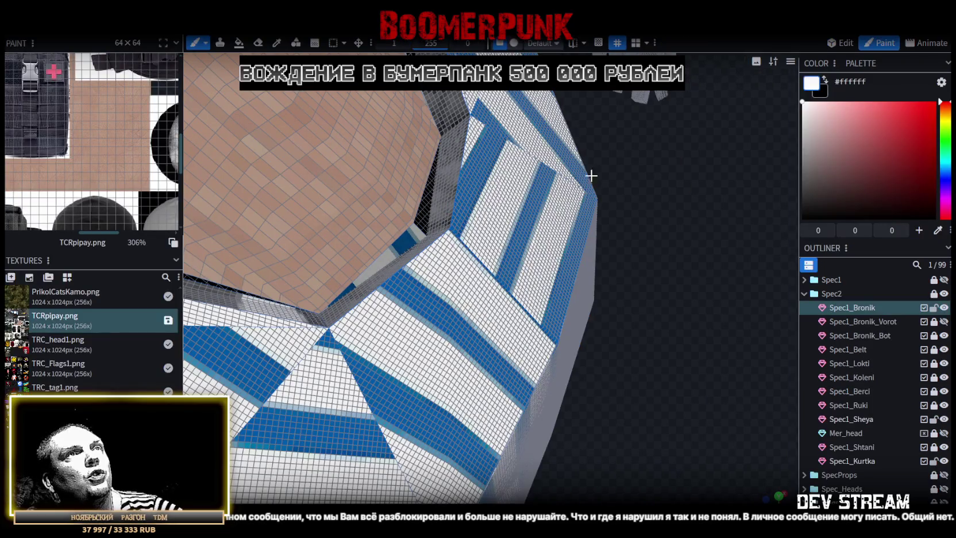
pyautogui.click(840, 43)
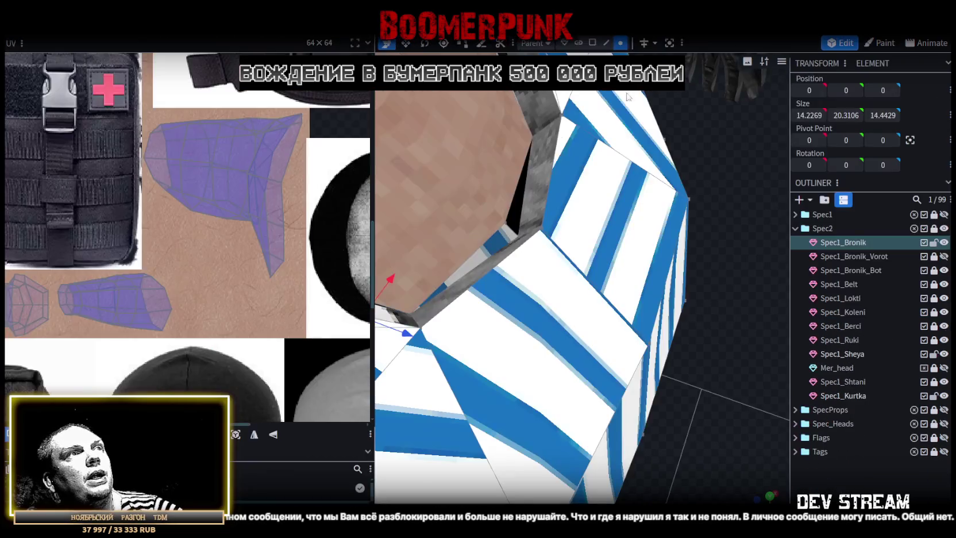
pyautogui.rightClick(509, 218)
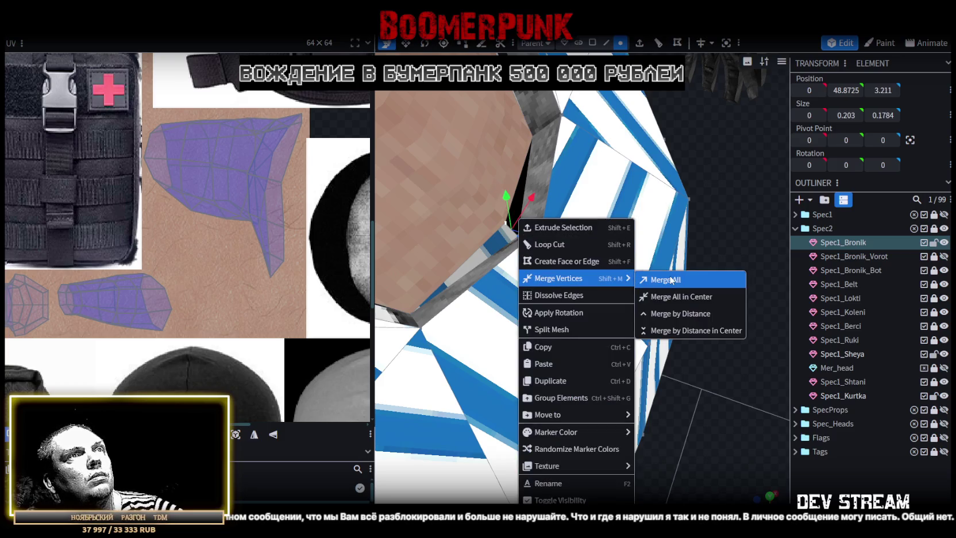
pyautogui.click(653, 275)
# Select a shoulder strap face and turn the strap to face the view
pyautogui.scroll(-5, 659, 349)
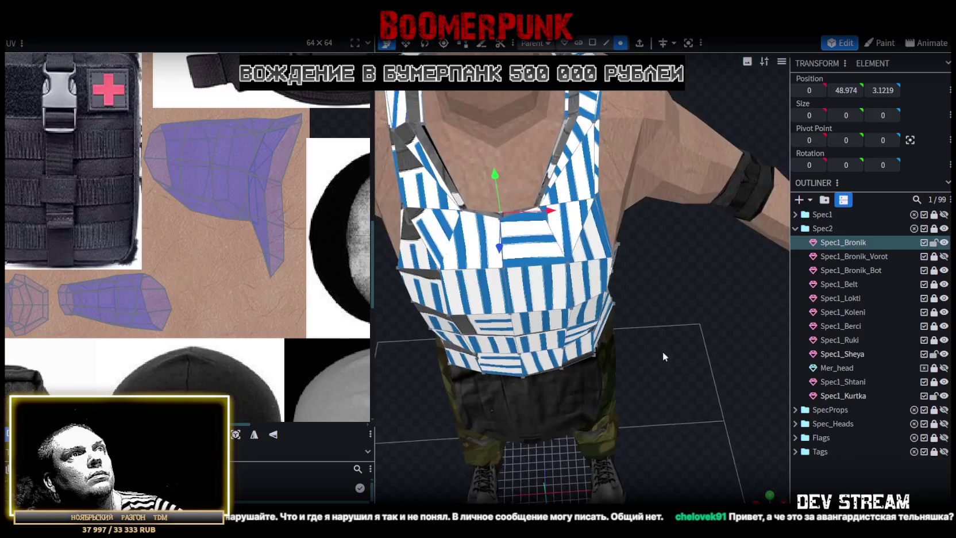
pyautogui.scroll(5, 598, 296)
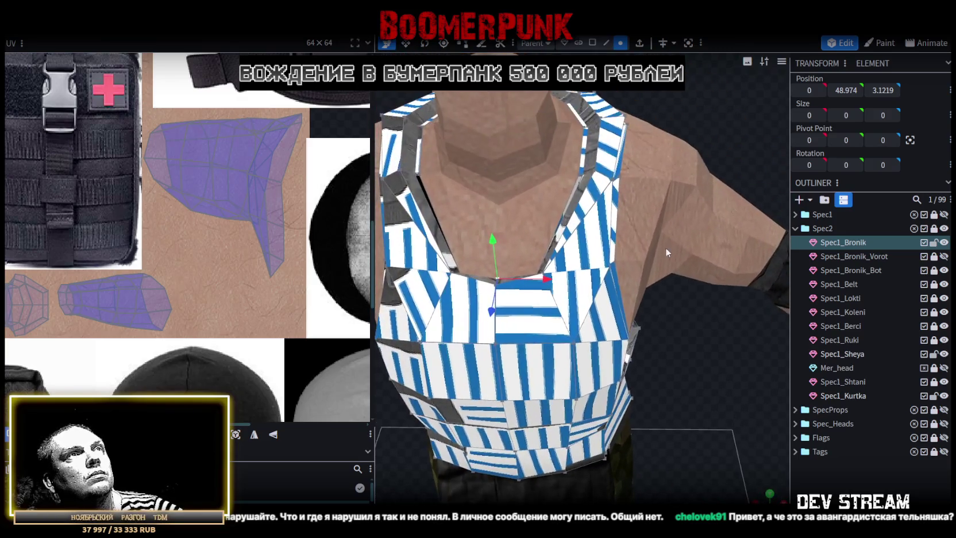
pyautogui.scroll(2, 590, 215)
pyautogui.click(589, 182)
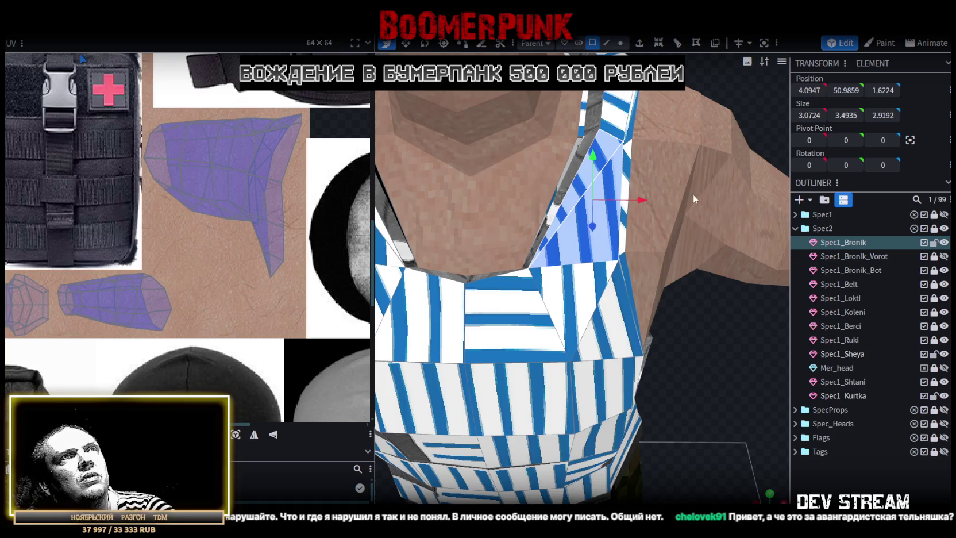
pyautogui.moveTo(682, 202)
pyautogui.mouseDown()
pyautogui.moveTo(579, 185)
pyautogui.moveTo(653, 190)
pyautogui.mouseUp()
pyautogui.moveTo(580, 215)
pyautogui.mouseDown()
pyautogui.moveTo(678, 108)
pyautogui.moveTo(663, 111)
pyautogui.mouseUp()
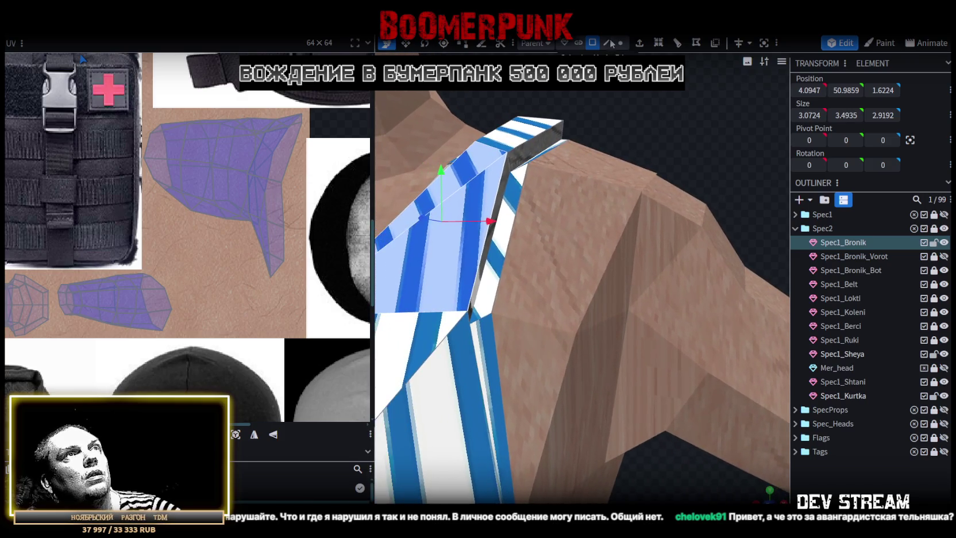
# In vertex mode, merge three sets of strap and neckline vertices with Merge All
pyautogui.click(609, 43)
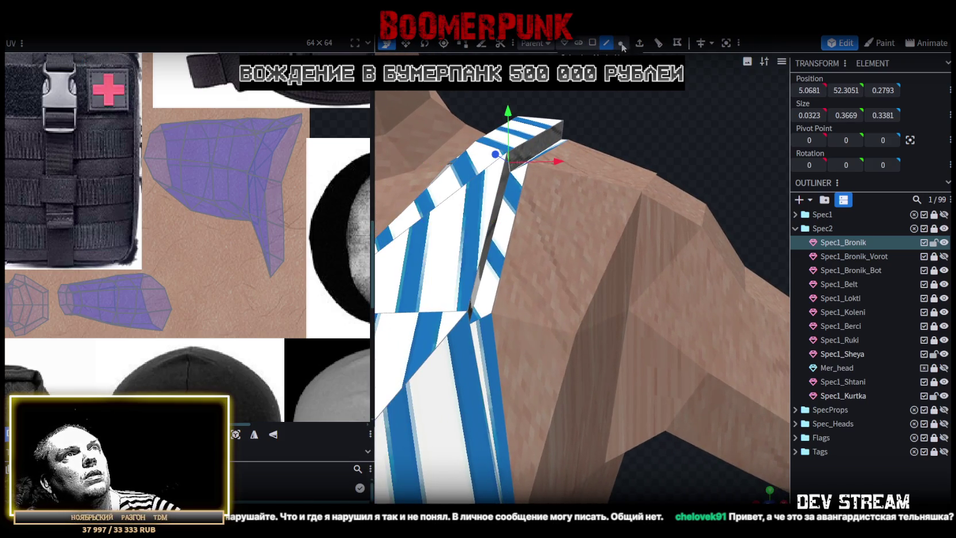
pyautogui.rightClick(510, 181)
pyautogui.moveTo(549, 234)
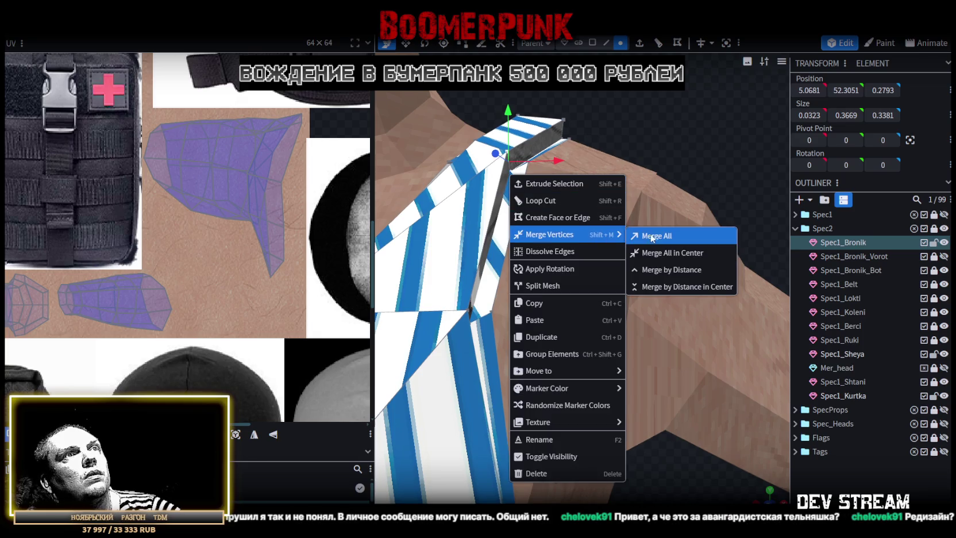
pyautogui.click(654, 253)
pyautogui.moveTo(642, 128)
pyautogui.mouseDown()
pyautogui.moveTo(679, 130)
pyautogui.moveTo(645, 125)
pyautogui.moveTo(560, 245)
pyautogui.moveTo(628, 155)
pyautogui.moveTo(562, 168)
pyautogui.moveTo(581, 187)
pyautogui.moveTo(511, 172)
pyautogui.mouseUp()
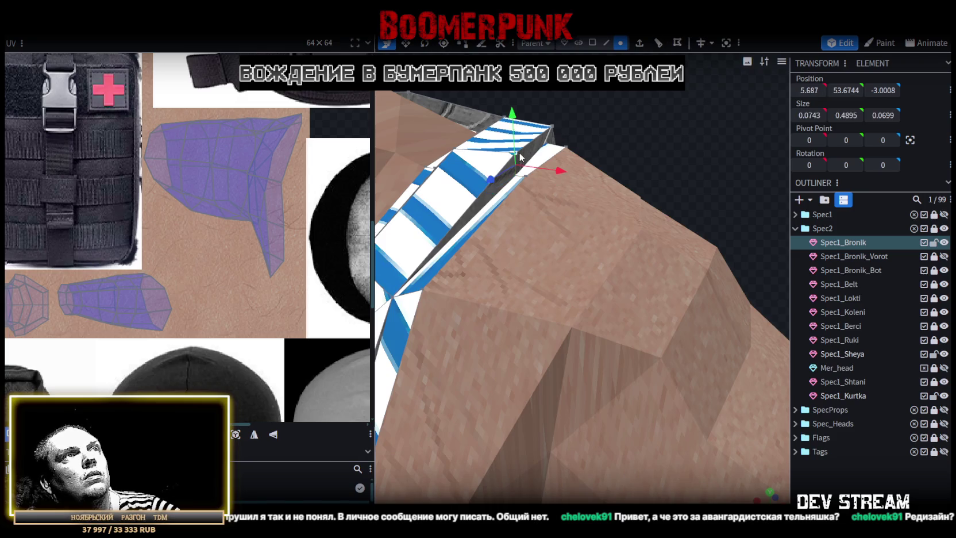
pyautogui.rightClick(520, 157)
pyautogui.click(660, 214)
pyautogui.moveTo(648, 176)
pyautogui.mouseDown()
pyautogui.moveTo(551, 194)
pyautogui.moveTo(451, 180)
pyautogui.moveTo(644, 142)
pyautogui.mouseUp()
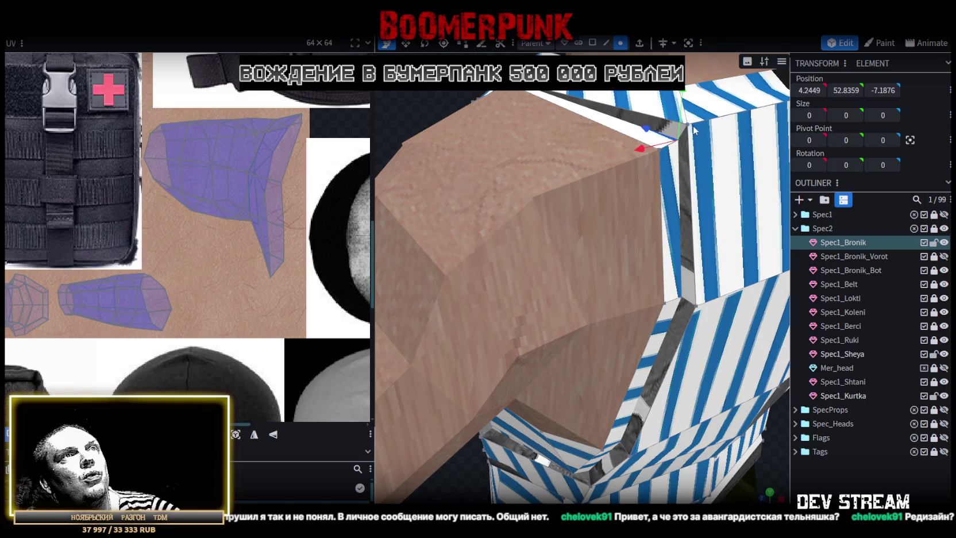
pyautogui.rightClick(688, 127)
pyautogui.click(833, 186)
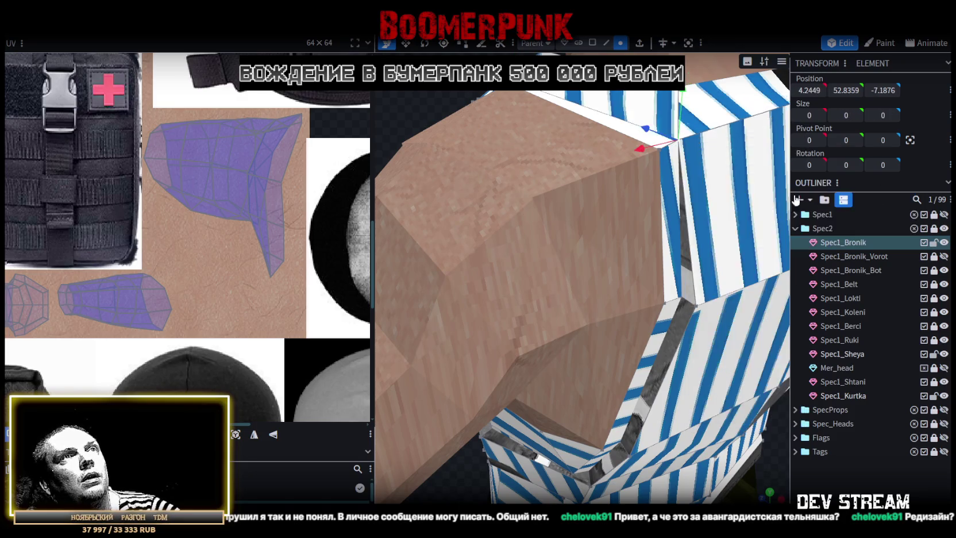
# Push the back neckline edge back 0.25 on Z and narrow it 0.5 on X
pyautogui.moveTo(678, 322)
pyautogui.mouseDown()
pyautogui.moveTo(740, 388)
pyautogui.moveTo(712, 340)
pyautogui.moveTo(551, 380)
pyautogui.moveTo(528, 329)
pyautogui.moveTo(498, 330)
pyautogui.moveTo(566, 350)
pyautogui.moveTo(515, 250)
pyautogui.mouseUp()
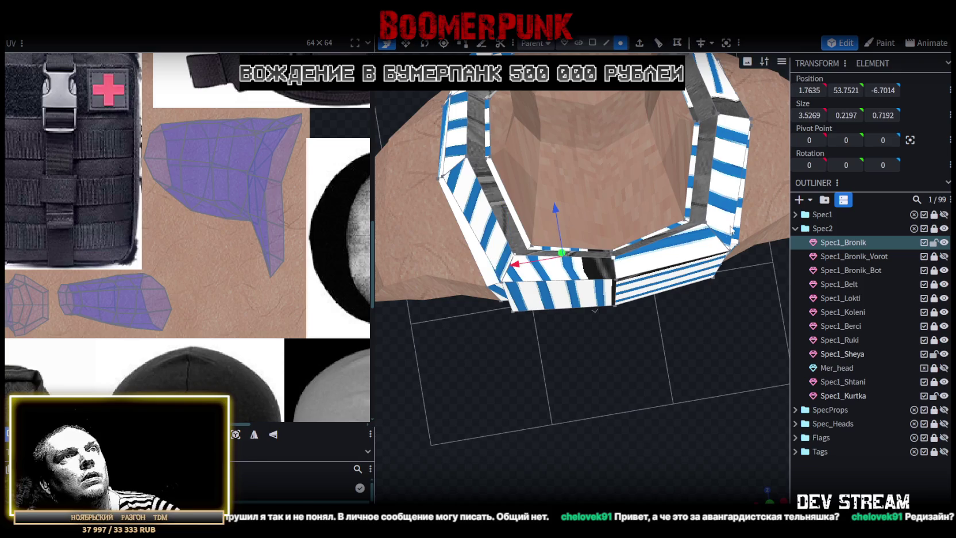
pyautogui.moveTo(604, 200); pyautogui.dragTo(602, 210)
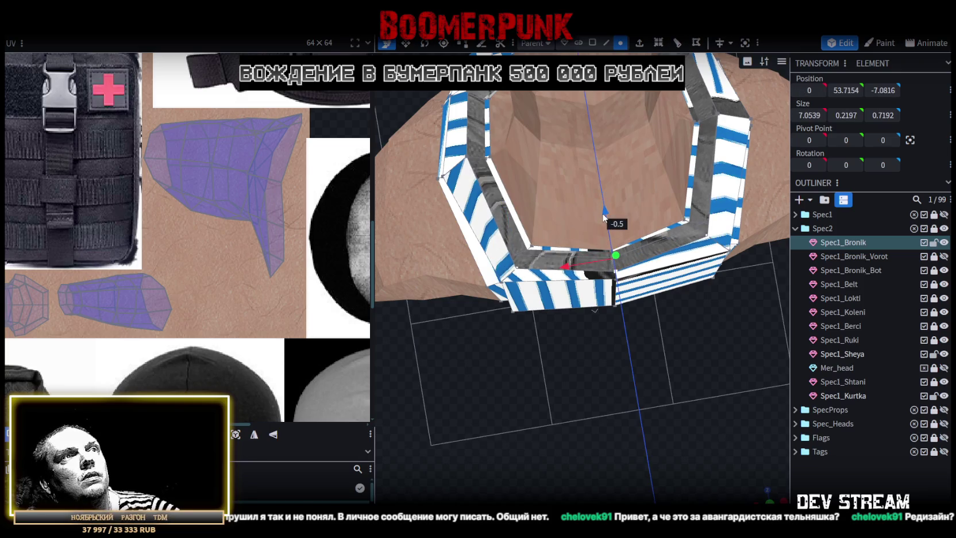
pyautogui.moveTo(709, 380)
pyautogui.mouseDown()
pyautogui.moveTo(706, 312)
pyautogui.moveTo(651, 263)
pyautogui.moveTo(596, 249)
pyautogui.mouseUp()
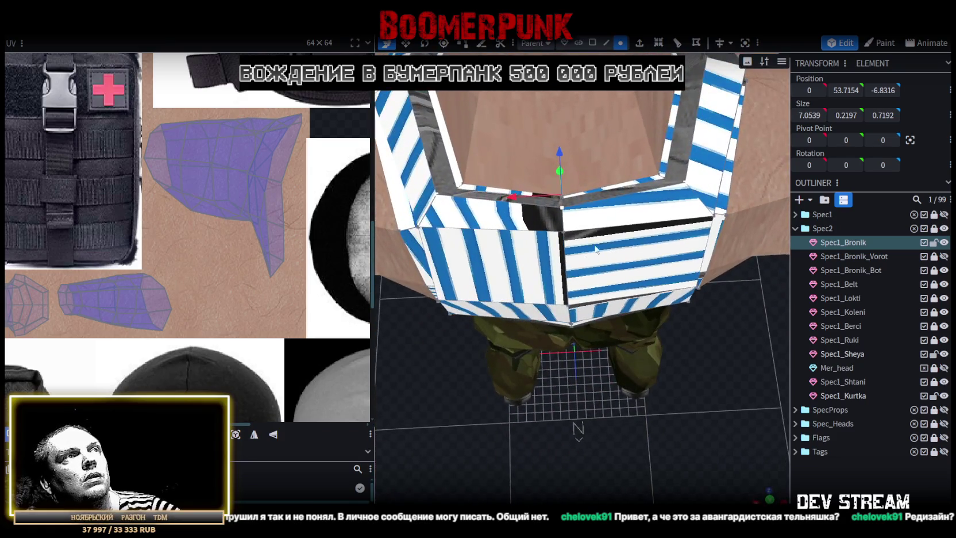
pyautogui.moveTo(605, 193); pyautogui.dragTo(601, 195)
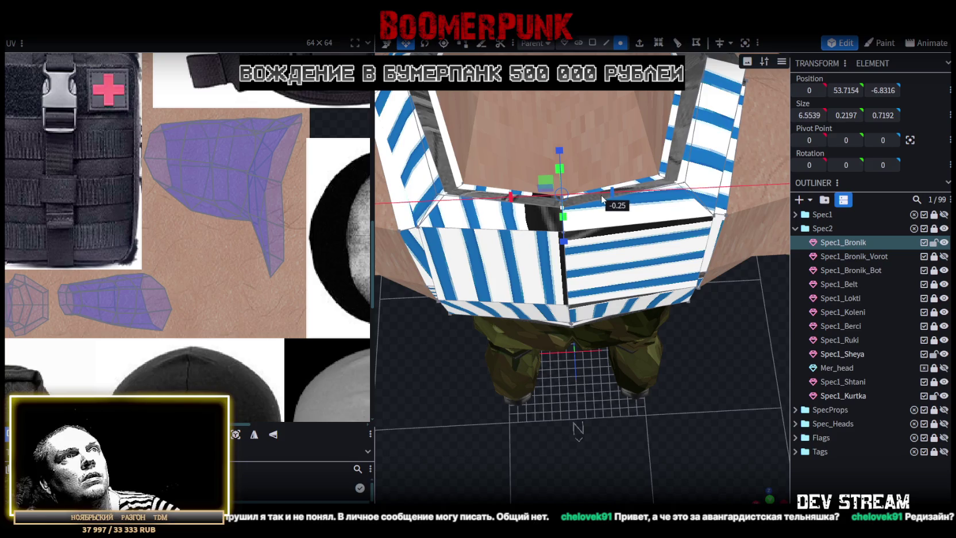
# In face mode, move the neckline face back by 0.25
pyautogui.click(592, 43)
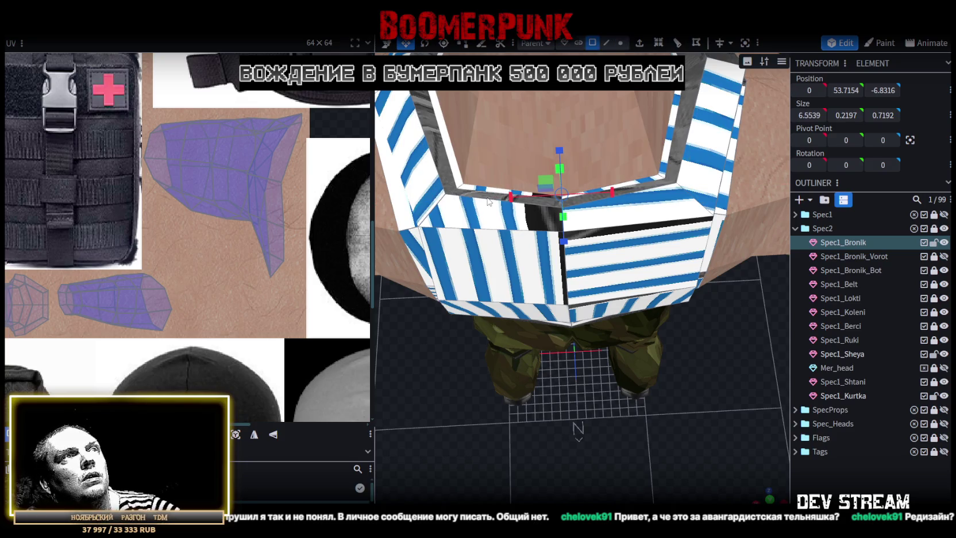
pyautogui.press('v')
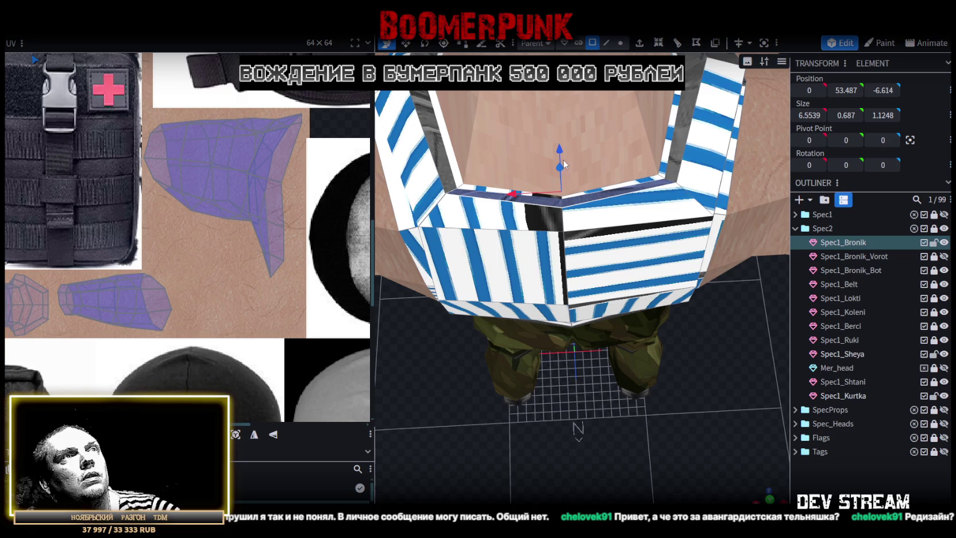
pyautogui.moveTo(562, 151)
pyautogui.mouseDown()
pyautogui.moveTo(540, 345)
pyautogui.moveTo(620, 333)
pyautogui.moveTo(607, 332)
pyautogui.mouseUp()
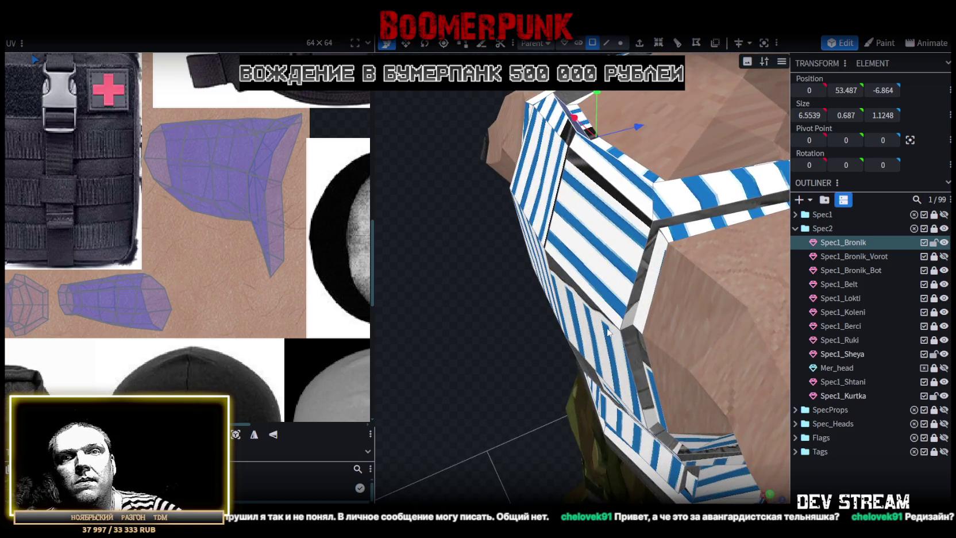
pyautogui.scroll(-2, 609, 332)
pyautogui.scroll(-2, 612, 330)
pyautogui.scroll(-2, 615, 328)
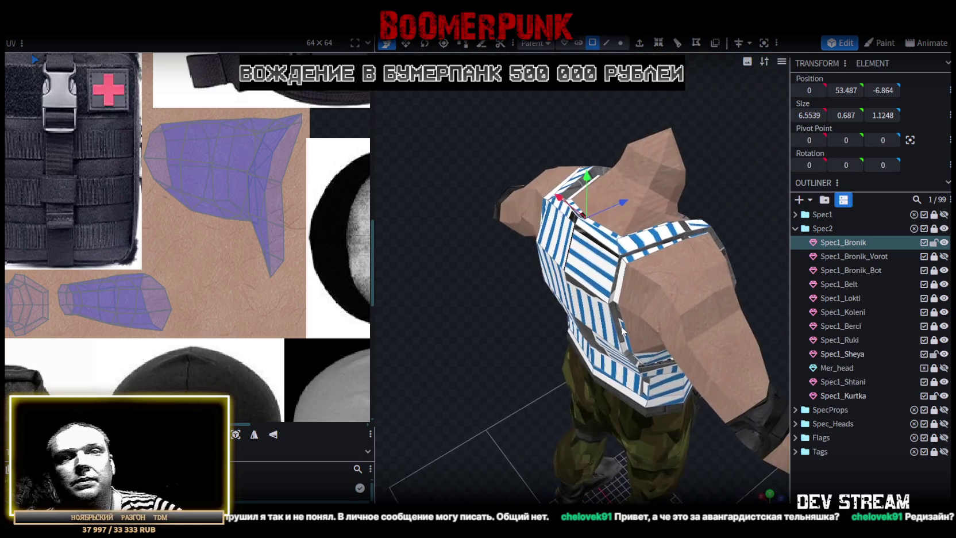
pyautogui.scroll(-1, 617, 324)
pyautogui.moveTo(618, 323)
pyautogui.mouseDown()
pyautogui.moveTo(595, 315)
pyautogui.moveTo(687, 334)
pyautogui.moveTo(517, 270)
pyautogui.mouseUp()
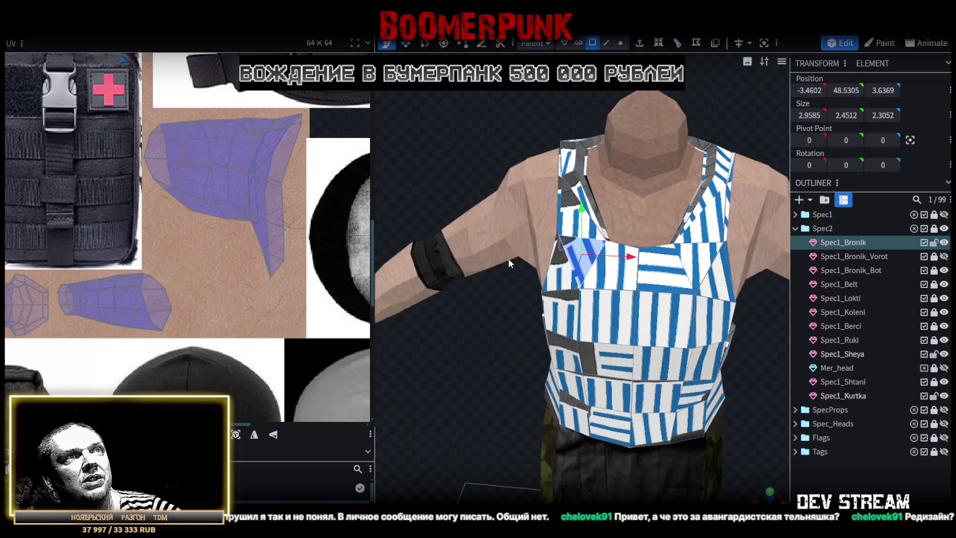
# Bring the vest's left side into view and select another part of the neckline
pyautogui.scroll(-2, 494, 287)
pyautogui.scroll(3, 639, 371)
pyautogui.moveTo(639, 370)
pyautogui.mouseDown()
pyautogui.moveTo(646, 431)
pyautogui.moveTo(649, 365)
pyautogui.moveTo(740, 373)
pyautogui.moveTo(563, 360)
pyautogui.moveTo(673, 259)
pyautogui.moveTo(739, 140)
pyautogui.moveTo(701, 168)
pyautogui.moveTo(660, 102)
pyautogui.mouseUp()
pyautogui.click(673, 259)
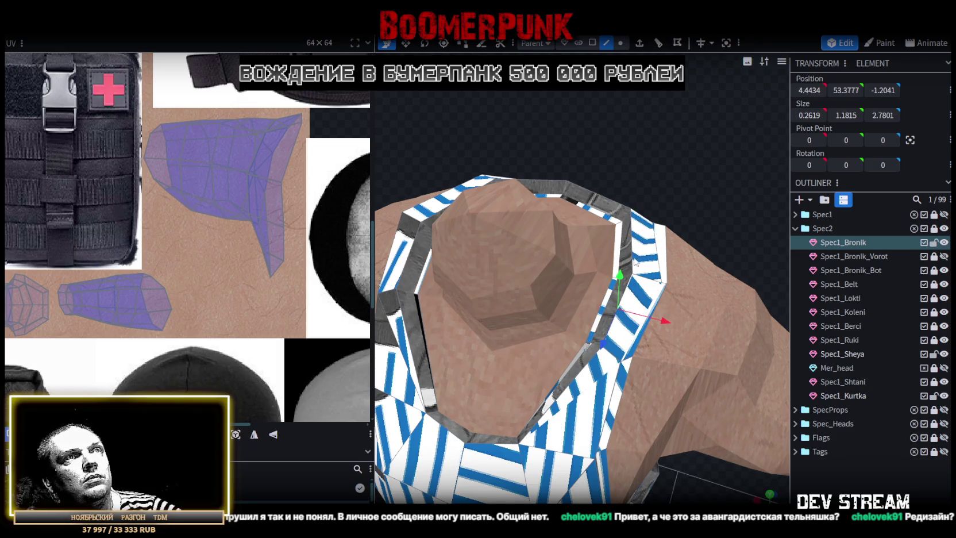
# Shift the neckline edge sideways by 0.25, then select the strap vertices to merge
pyautogui.moveTo(630, 147)
pyautogui.mouseDown()
pyautogui.moveTo(693, 137)
pyautogui.moveTo(471, 95)
pyautogui.moveTo(535, 208)
pyautogui.mouseUp()
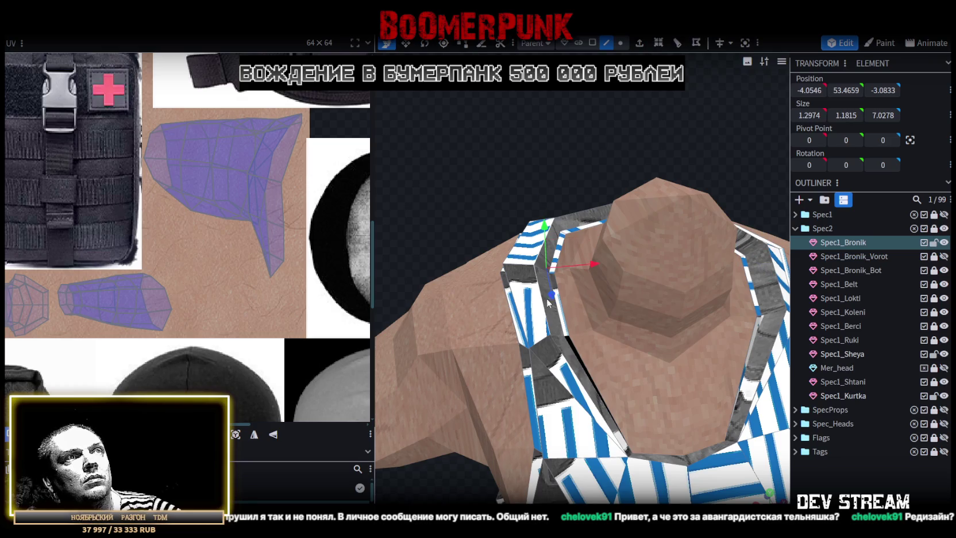
pyautogui.moveTo(547, 302)
pyautogui.mouseDown()
pyautogui.moveTo(578, 264)
pyautogui.moveTo(527, 157)
pyautogui.mouseUp()
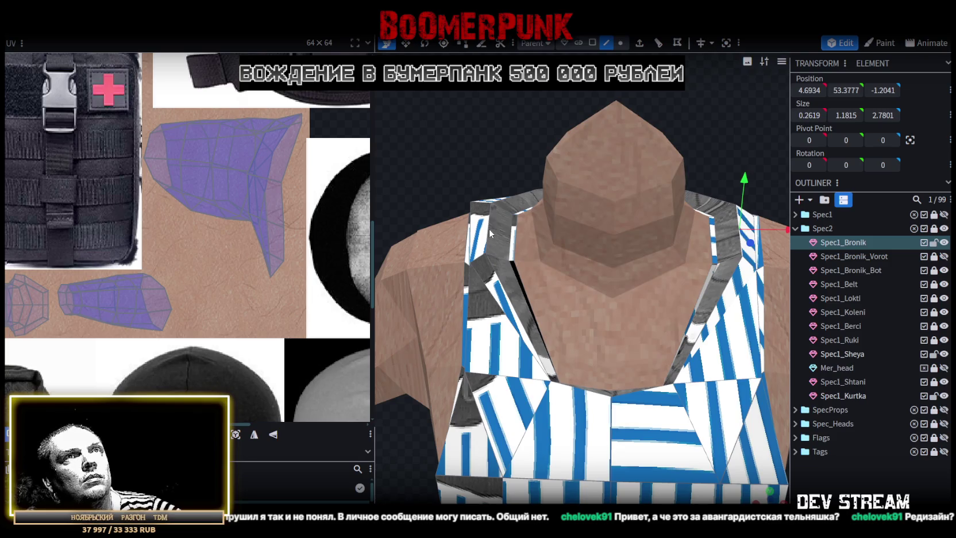
pyautogui.moveTo(448, 126); pyautogui.dragTo(489, 123)
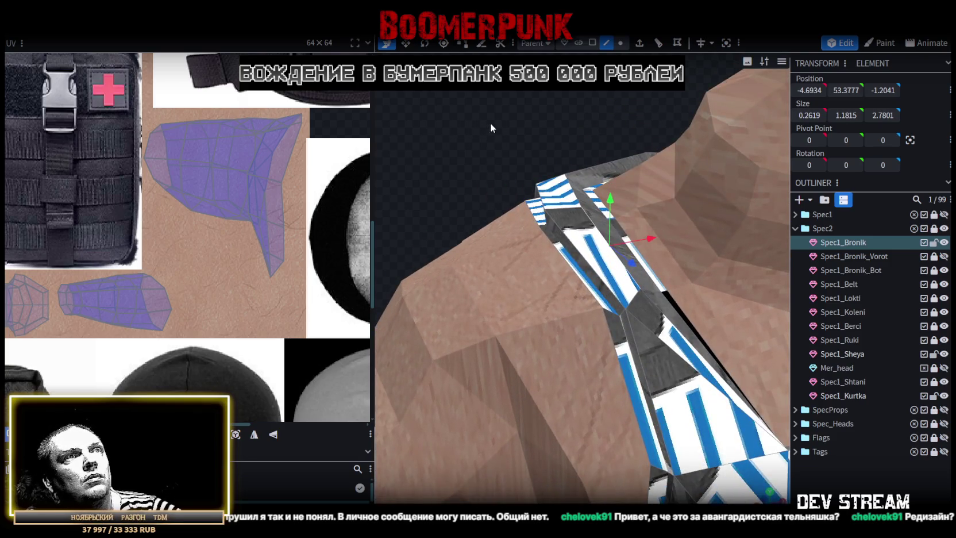
pyautogui.click(637, 323)
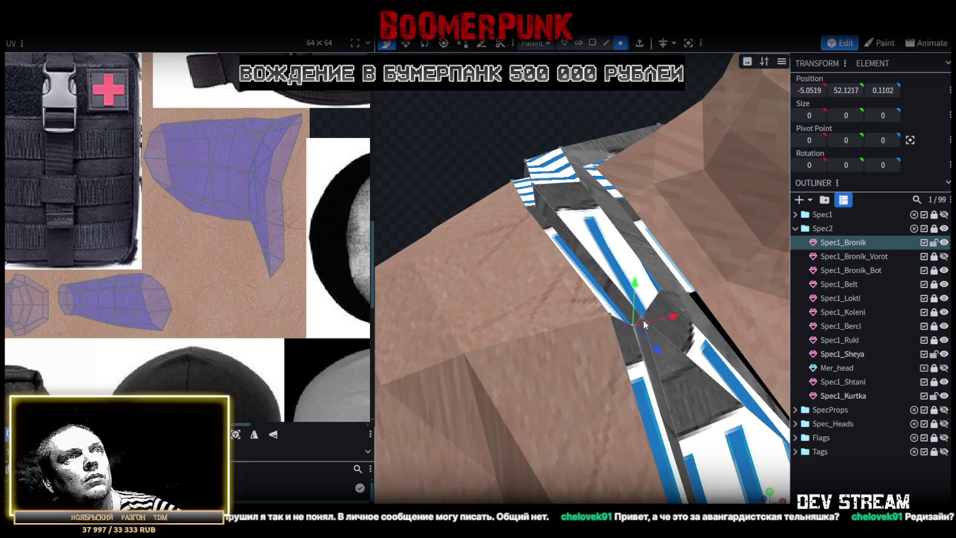
# Merge the first two split vertex pairs at the strap's neckline, each into one centre point
pyautogui.rightClick(642, 319)
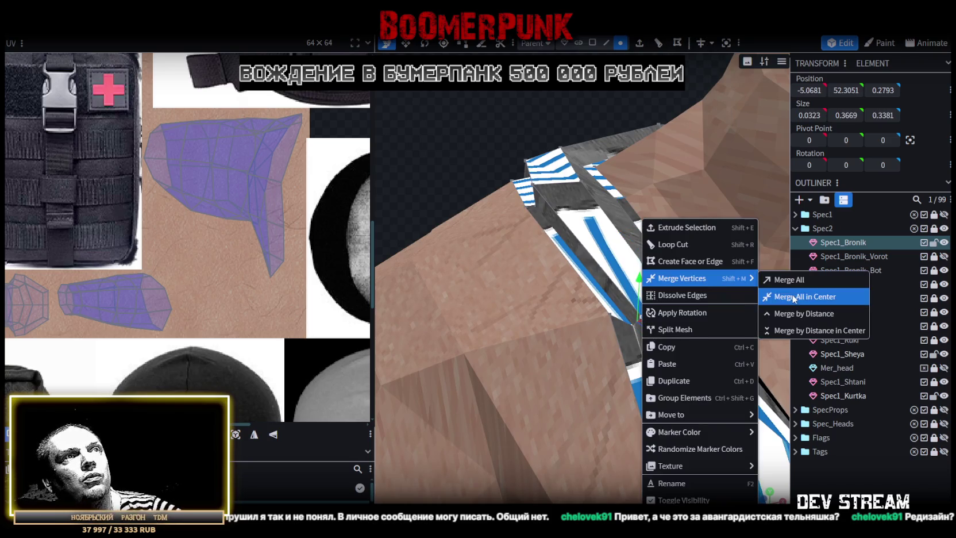
pyautogui.click(803, 297)
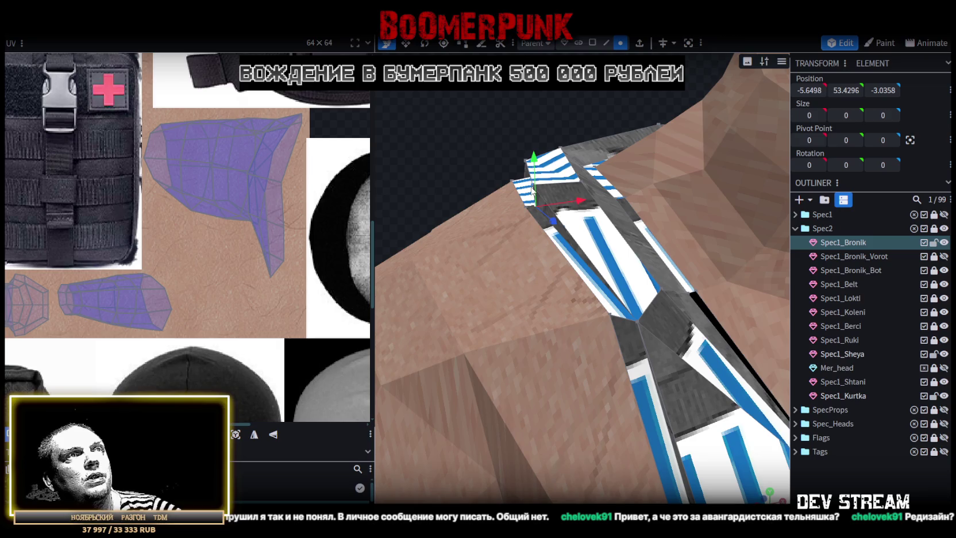
pyautogui.rightClick(531, 190)
pyautogui.click(675, 263)
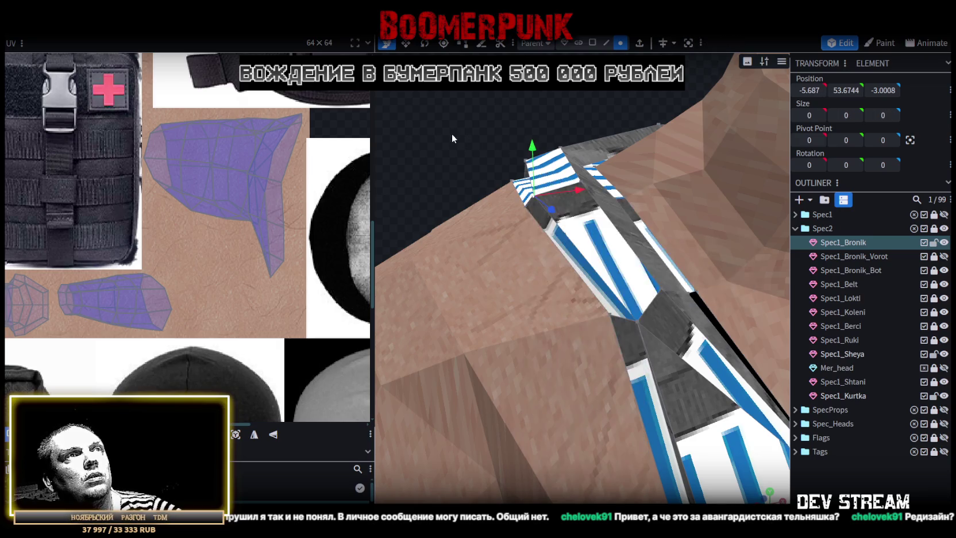
# Merge the split vertices on the side of the shoulder at their centre
pyautogui.scroll(-5, 452, 138)
pyautogui.moveTo(583, 147); pyautogui.dragTo(578, 106)
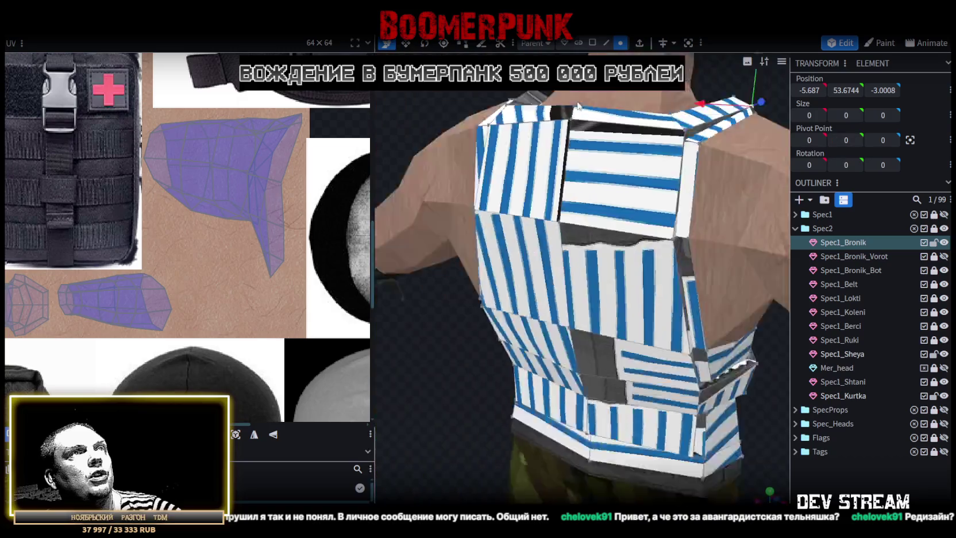
pyautogui.scroll(5, 578, 106)
pyautogui.moveTo(536, 140); pyautogui.dragTo(659, 171)
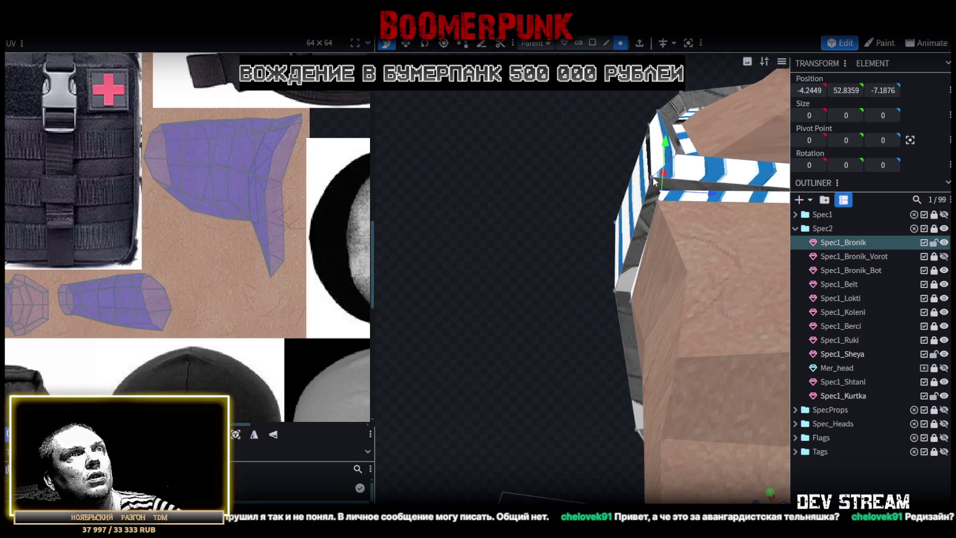
pyautogui.rightClick(651, 178)
pyautogui.click(793, 239)
# Orbit around the shoulder to confirm the strap corner sits at -4.2449, 52.8359, -7.1876
pyautogui.moveTo(661, 258)
pyautogui.mouseDown()
pyautogui.moveTo(532, 357)
pyautogui.moveTo(720, 317)
pyautogui.moveTo(586, 284)
pyautogui.mouseUp()
pyautogui.scroll(-3, 532, 351)
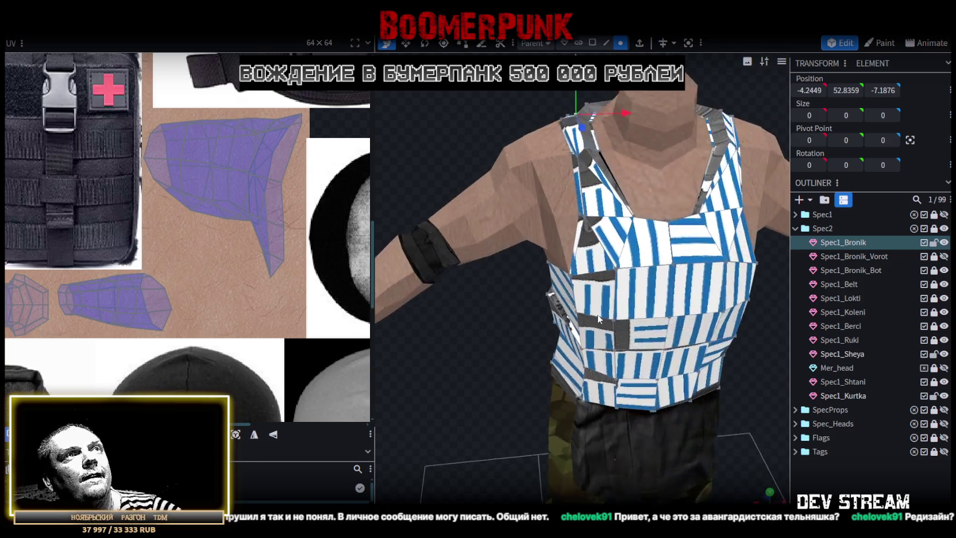
pyautogui.scroll(3, 586, 284)
pyautogui.moveTo(550, 248); pyautogui.dragTo(437, 137)
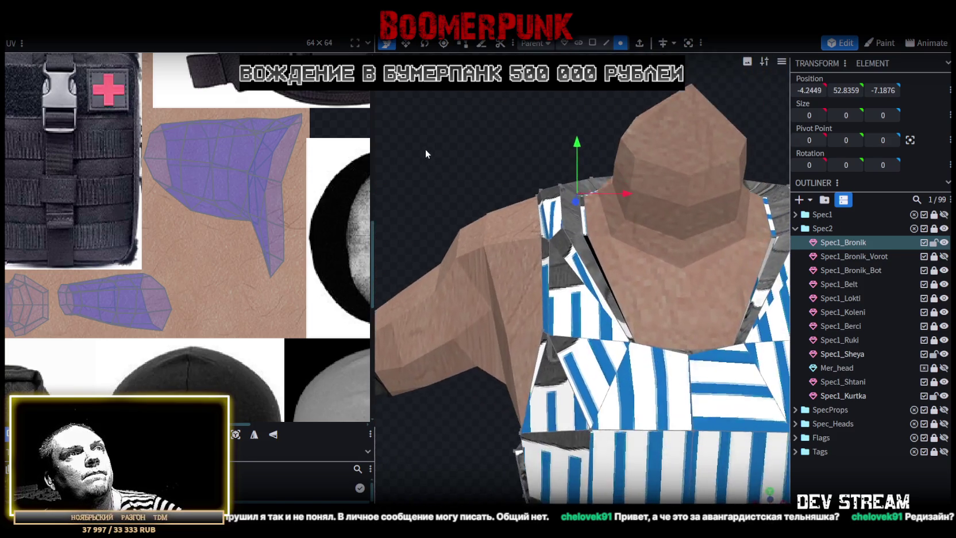
pyautogui.scroll(-3, 437, 137)
pyautogui.moveTo(435, 131)
pyautogui.mouseDown()
pyautogui.moveTo(396, 134)
pyautogui.moveTo(442, 167)
pyautogui.moveTo(385, 166)
pyautogui.moveTo(432, 149)
pyautogui.moveTo(407, 147)
pyautogui.moveTo(427, 144)
pyautogui.moveTo(419, 139)
pyautogui.moveTo(721, 211)
pyautogui.mouseUp()
pyautogui.scroll(3, 390, 138)
pyautogui.scroll(-2, 442, 165)
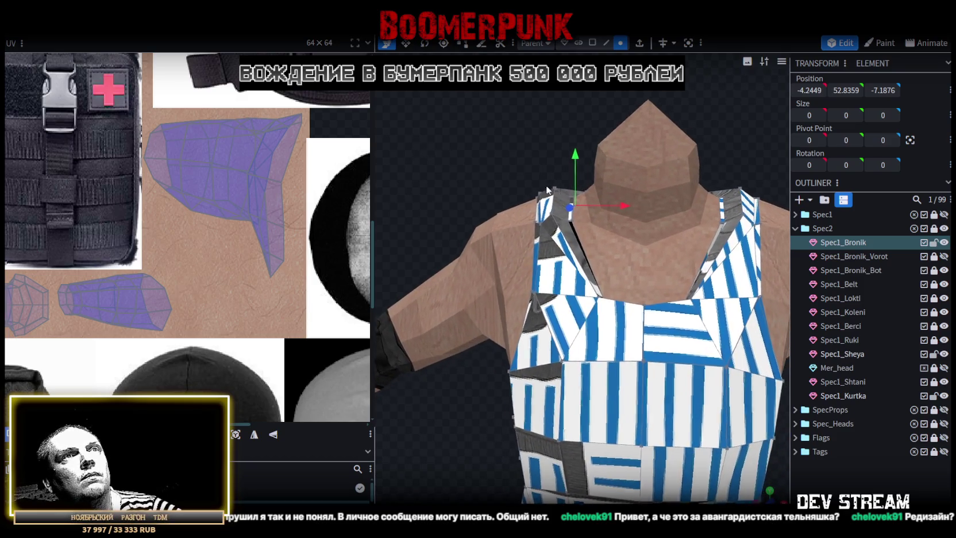
# Mirror the strap neckline vertices to x ±5.0681 at height 52.3051 via the Position fields
pyautogui.moveTo(737, 136)
pyautogui.mouseDown()
pyautogui.moveTo(708, 168)
pyautogui.moveTo(771, 161)
pyautogui.mouseUp()
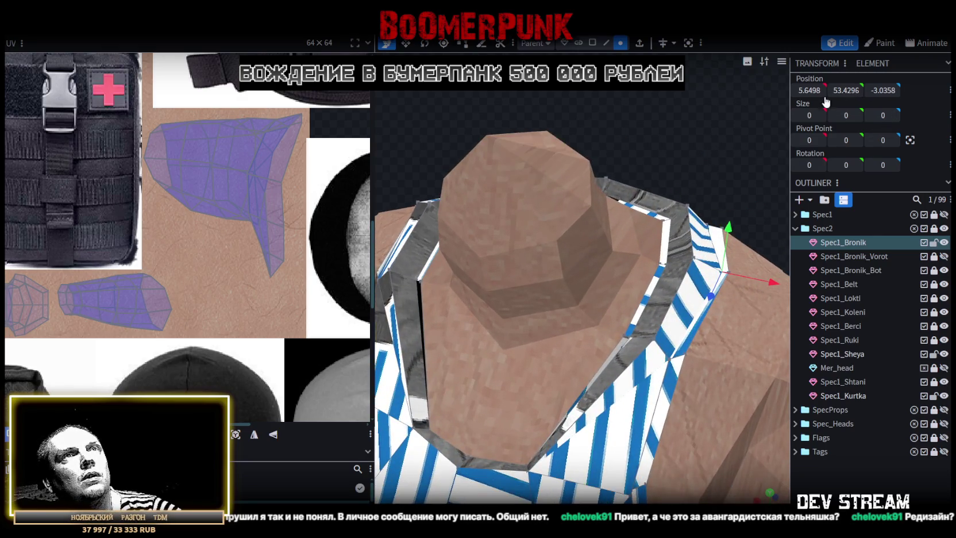
pyautogui.moveTo(468, 109); pyautogui.dragTo(560, 105)
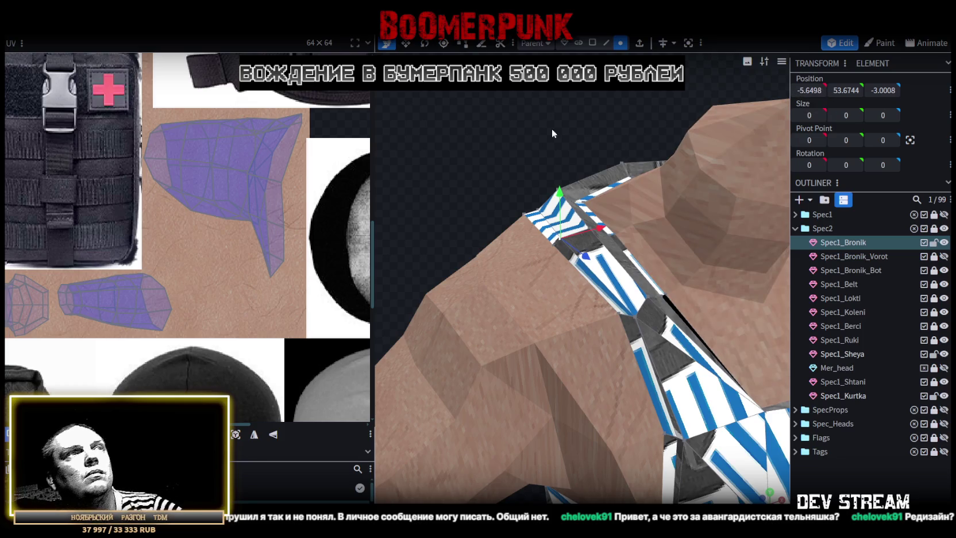
pyautogui.moveTo(552, 134); pyautogui.dragTo(534, 122)
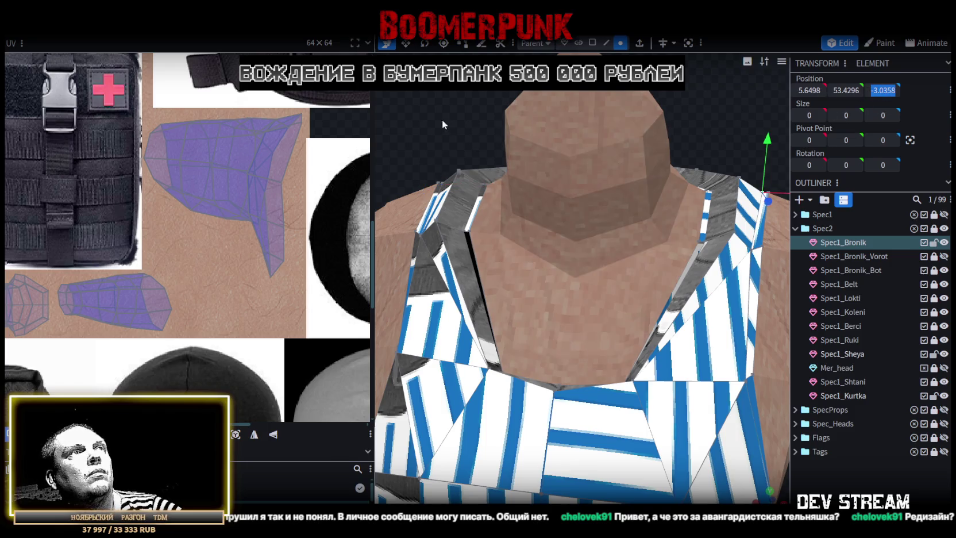
pyautogui.moveTo(445, 121); pyautogui.dragTo(483, 186)
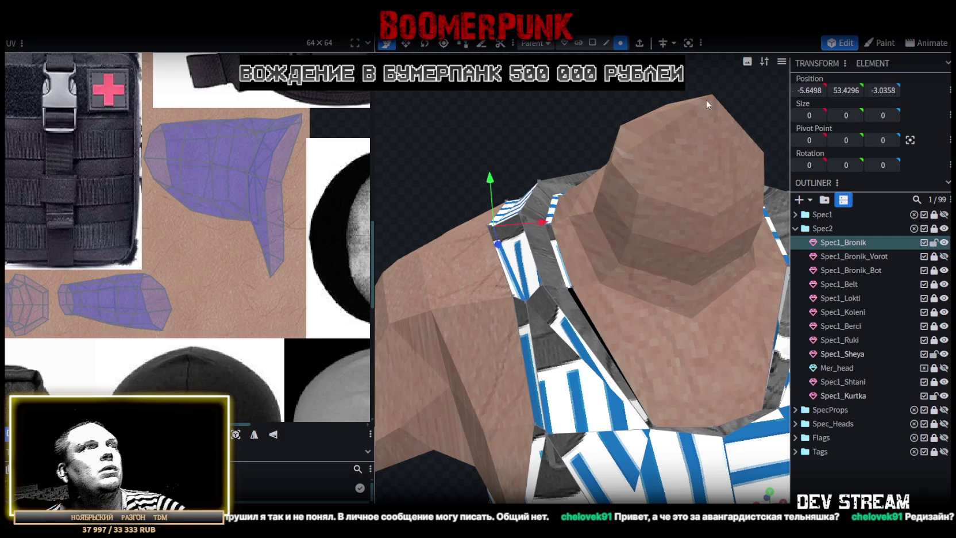
pyautogui.moveTo(754, 104); pyautogui.dragTo(741, 282)
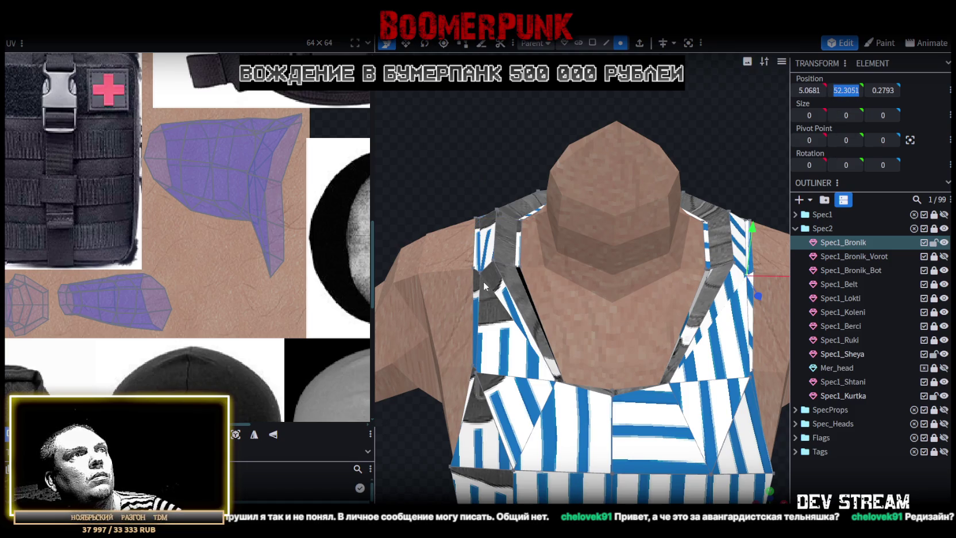
pyautogui.press('Return')
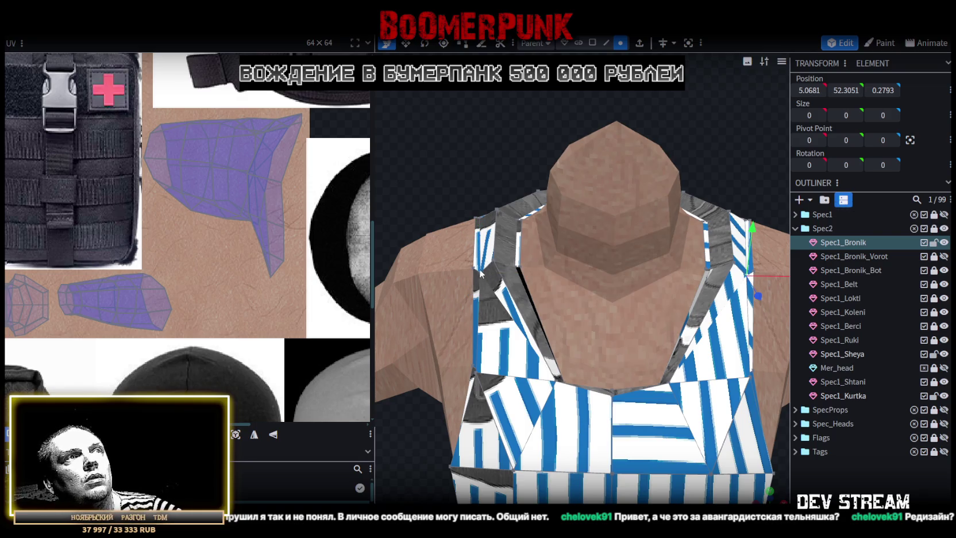
# Pull the neckline vertices 0.25 back along Z to depth 0.0293
pyautogui.moveTo(486, 235); pyautogui.dragTo(511, 333)
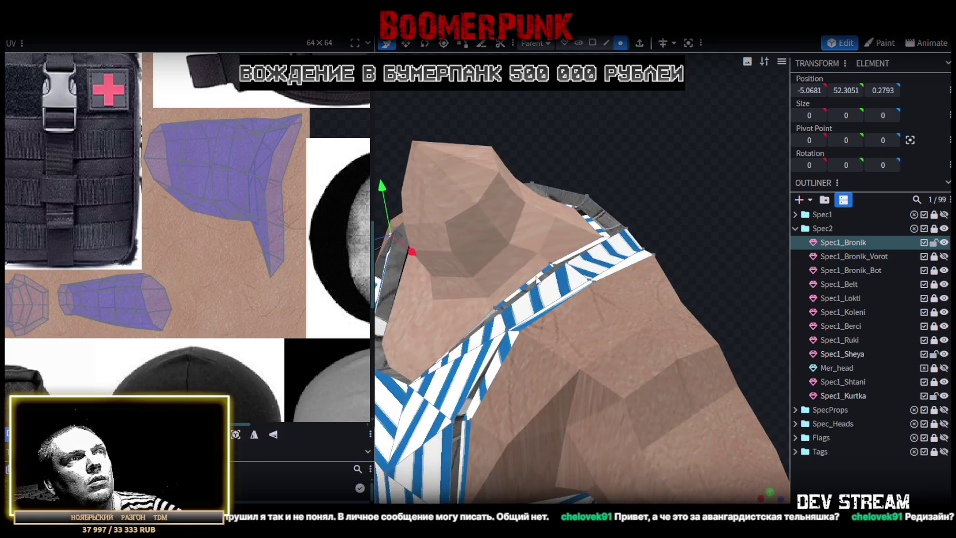
pyautogui.moveTo(392, 292)
pyautogui.mouseDown()
pyautogui.moveTo(738, 124)
pyautogui.moveTo(756, 138)
pyautogui.mouseUp()
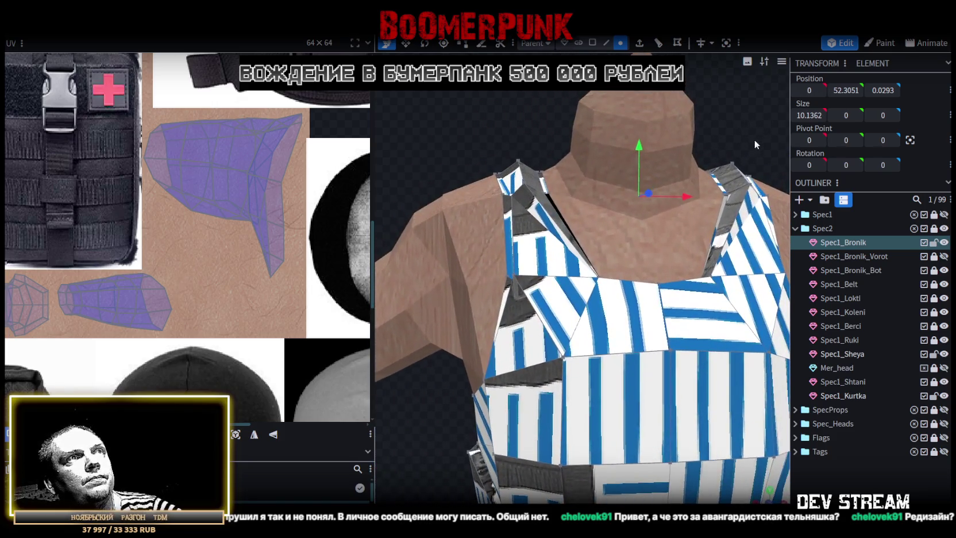
pyautogui.moveTo(478, 125)
pyautogui.mouseDown()
pyautogui.moveTo(534, 117)
pyautogui.moveTo(518, 122)
pyautogui.moveTo(441, 93)
pyautogui.moveTo(458, 125)
pyautogui.moveTo(556, 96)
pyautogui.moveTo(590, 51)
pyautogui.mouseUp()
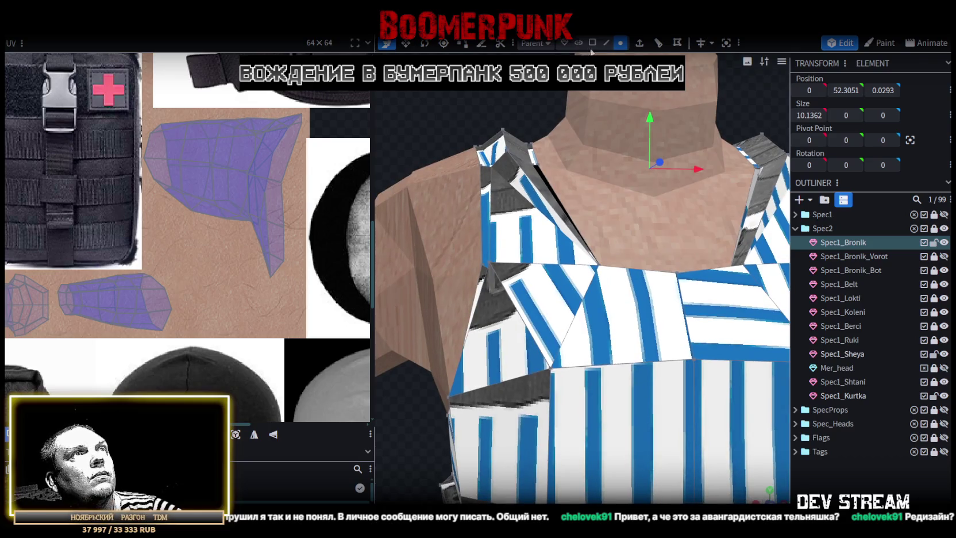
# Select both shoulder strap cubes and a shoulder-top face, displaying face orientation to flag inverted inner faces
pyautogui.click(536, 172)
pyautogui.moveTo(535, 172)
pyautogui.mouseDown()
pyautogui.moveTo(631, 235)
pyautogui.moveTo(562, 222)
pyautogui.moveTo(636, 177)
pyautogui.mouseUp()
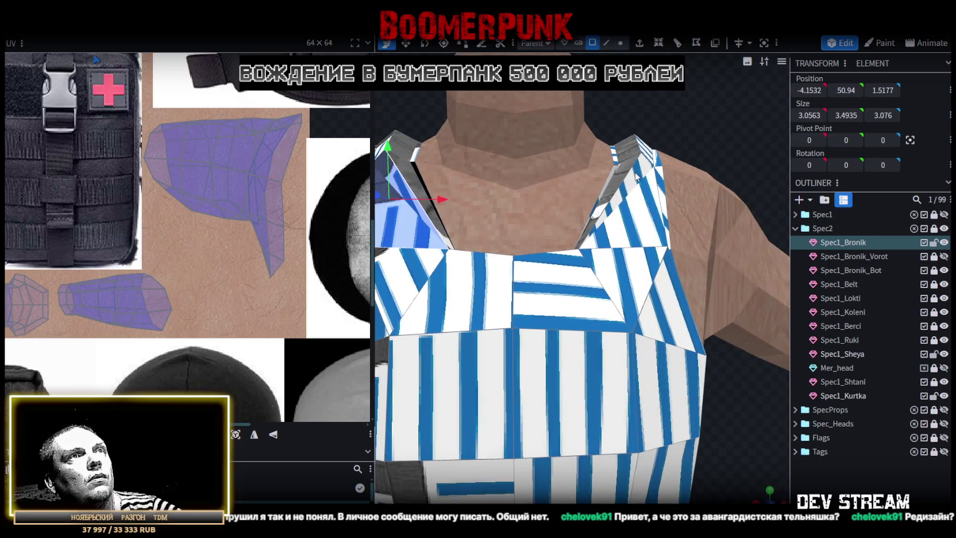
pyautogui.keyDown('shift'); pyautogui.click(636, 177); pyautogui.keyUp('shift')
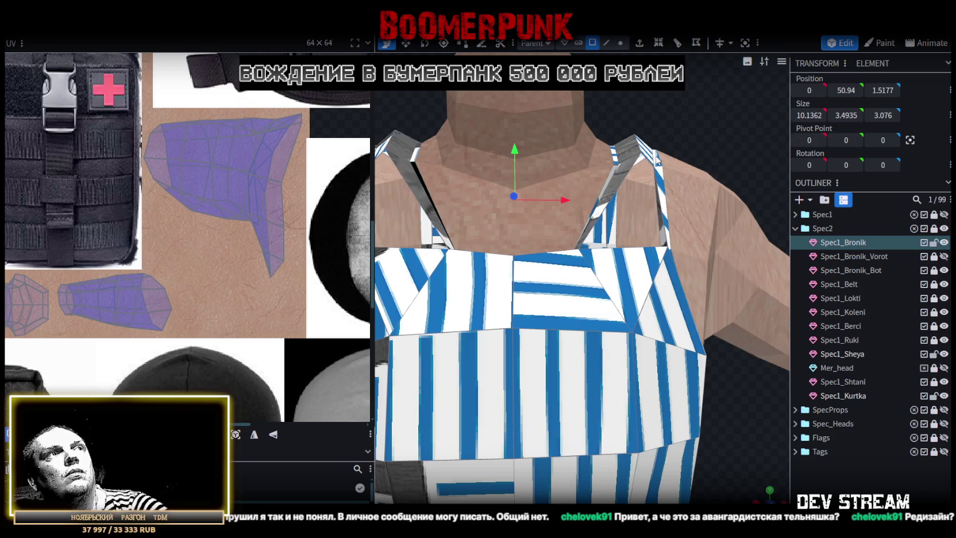
pyautogui.moveTo(643, 212); pyautogui.dragTo(592, 45)
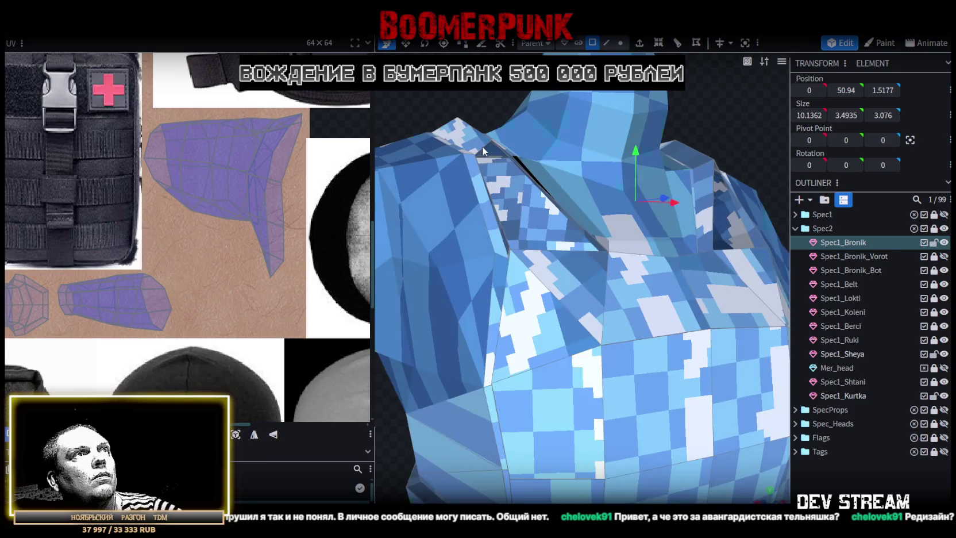
pyautogui.click(481, 146)
pyautogui.moveTo(481, 173); pyautogui.dragTo(487, 267)
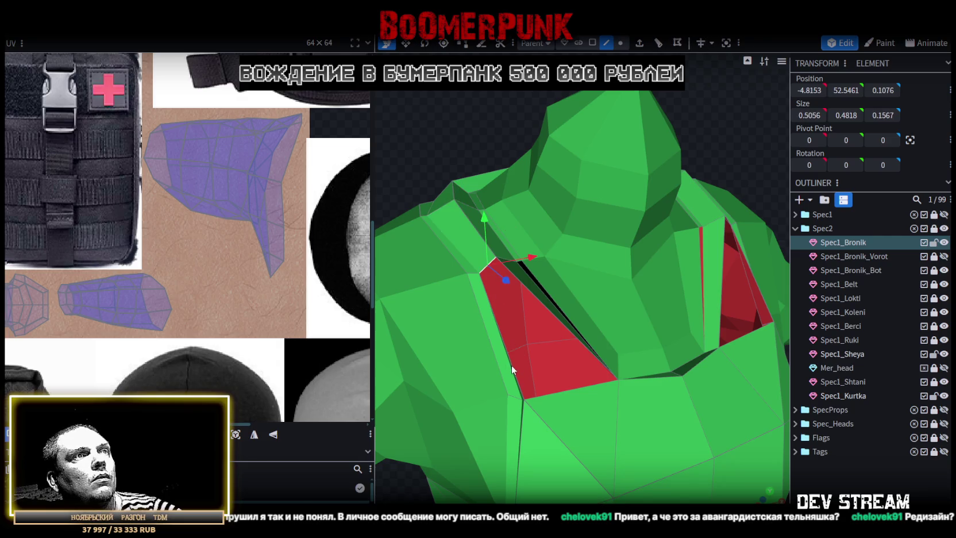
# Select two edges along the gap inside the left shoulder strap
pyautogui.moveTo(521, 388)
pyautogui.mouseDown()
pyautogui.moveTo(496, 142)
pyautogui.moveTo(527, 205)
pyautogui.moveTo(651, 315)
pyautogui.moveTo(564, 324)
pyautogui.moveTo(514, 297)
pyautogui.mouseUp()
pyautogui.keyDown('shift'); pyautogui.click(583, 344); pyautogui.keyUp('shift')
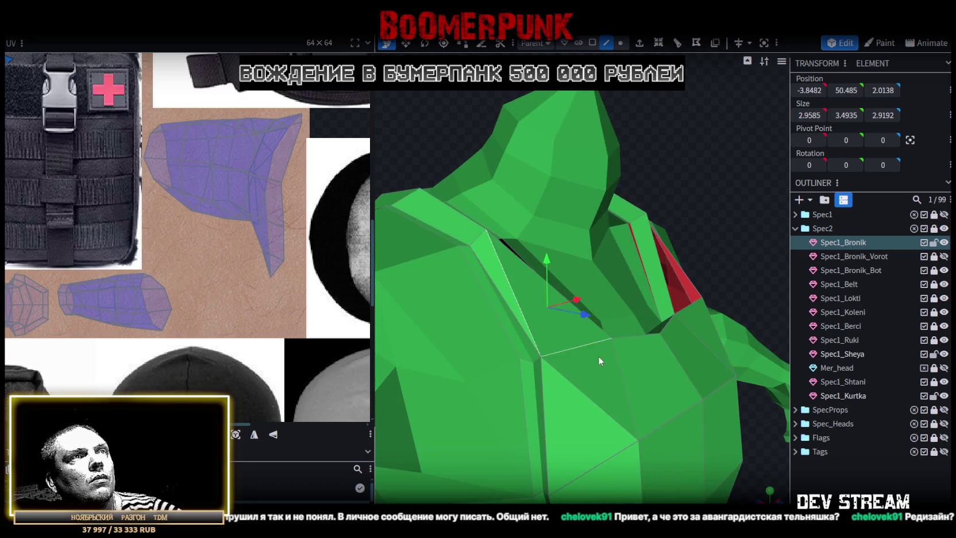